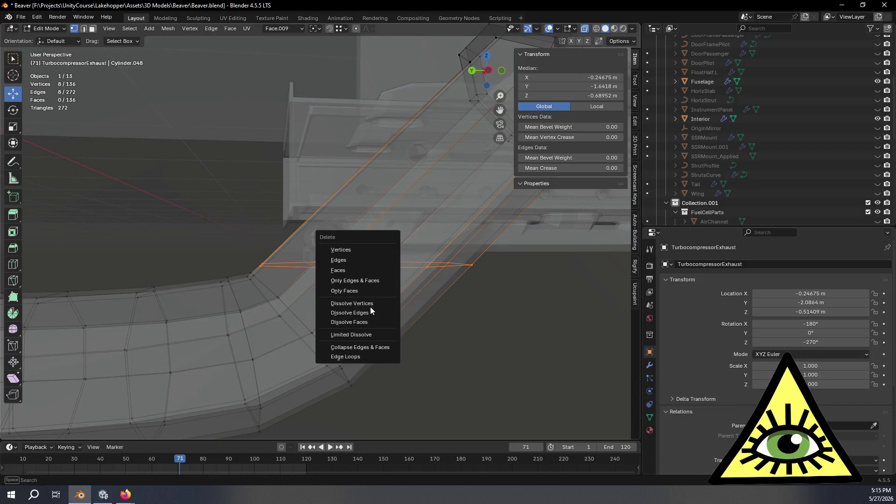
- Dissolve the selected exhaust pipe edges and return to Object Mode
{"action": "left_click", "coordinate": [370, 313]}
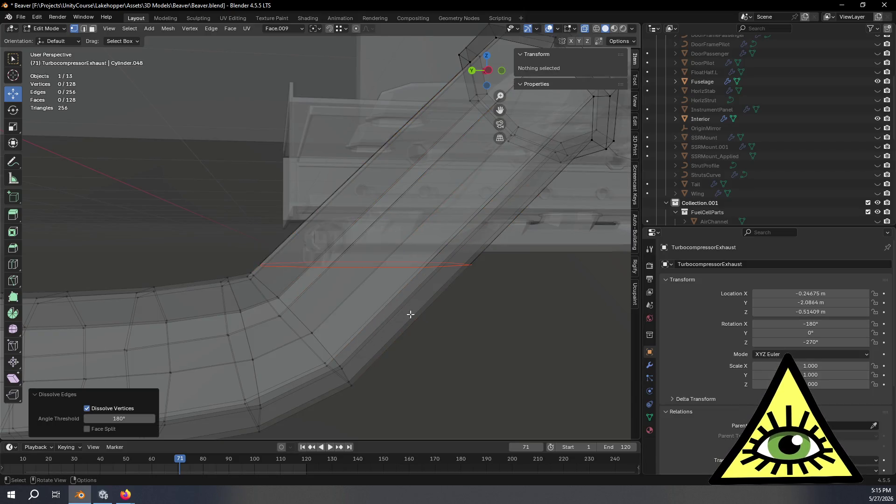
{"action": "mouse_move", "coordinate": [410, 314]}
{"action": "middle_mouse_down"}
{"action": "mouse_move", "coordinate": [448, 315]}
{"action": "mouse_move", "coordinate": [448, 345]}
{"action": "middle_mouse_up"}
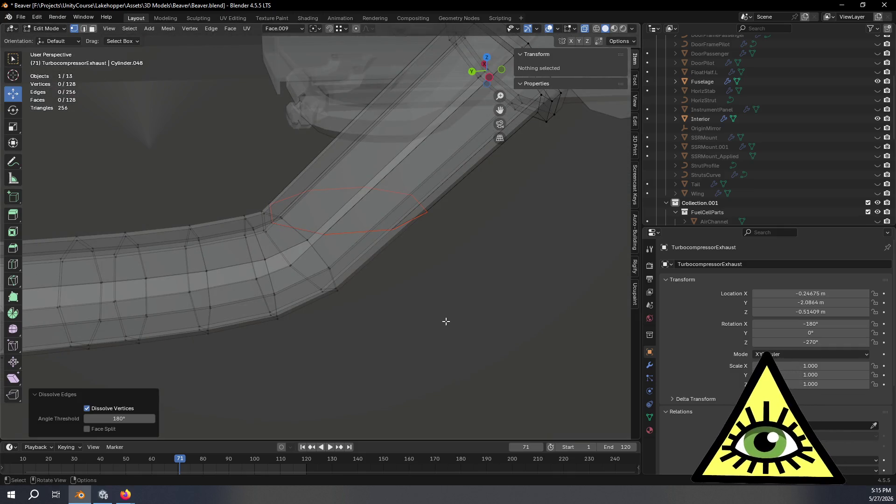
{"action": "key", "text": "Tab"}
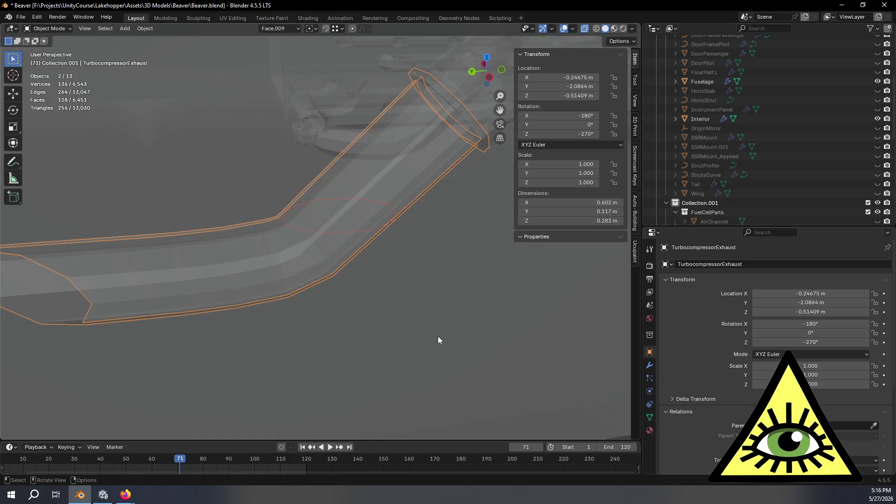
- Select the TurbocompressorExhaust.001 ring object at the exhaust duct opening
{"action": "left_click", "coordinate": [339, 230], "text": "alt"}
{"action": "left_click", "coordinate": [298, 230]}
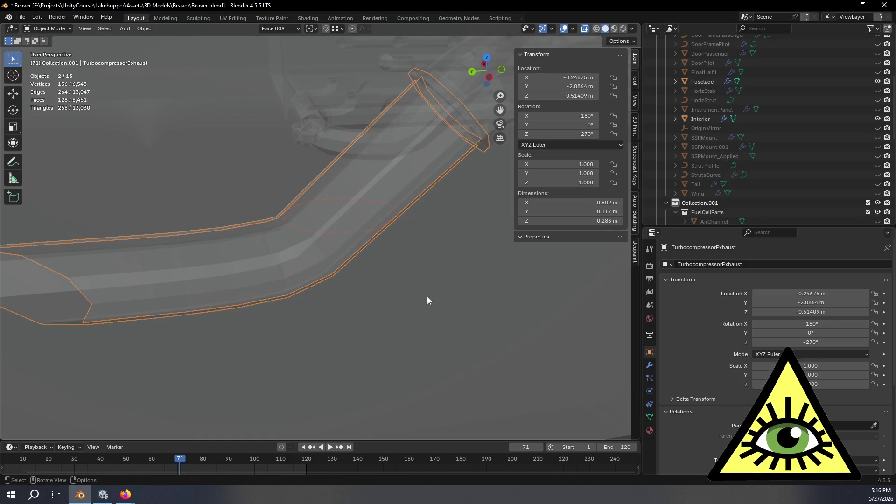
{"action": "left_click", "coordinate": [342, 236]}
{"action": "mouse_move", "coordinate": [344, 232]}
{"action": "middle_mouse_down"}
{"action": "mouse_move", "coordinate": [379, 262]}
{"action": "mouse_move", "coordinate": [377, 230]}
{"action": "mouse_move", "coordinate": [410, 234]}
{"action": "mouse_move", "coordinate": [416, 257]}
{"action": "mouse_move", "coordinate": [400, 274]}
{"action": "mouse_move", "coordinate": [367, 272]}
{"action": "mouse_move", "coordinate": [368, 260]}
{"action": "mouse_move", "coordinate": [436, 304]}
{"action": "mouse_move", "coordinate": [462, 248]}
{"action": "middle_mouse_up"}
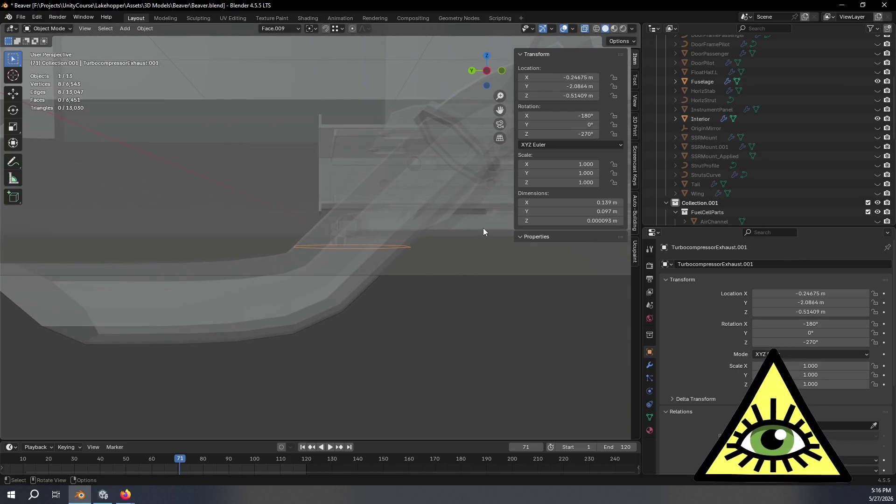
{"action": "mouse_move", "coordinate": [424, 316]}
{"action": "middle_mouse_down"}
{"action": "mouse_move", "coordinate": [446, 276]}
{"action": "mouse_move", "coordinate": [460, 272]}
{"action": "mouse_move", "coordinate": [439, 296]}
{"action": "mouse_move", "coordinate": [427, 332]}
{"action": "middle_mouse_up"}
{"action": "left_click", "coordinate": [426, 332]}
{"action": "left_click", "coordinate": [329, 237]}
{"action": "left_click", "coordinate": [330, 239]}
{"action": "left_click", "coordinate": [329, 239]}
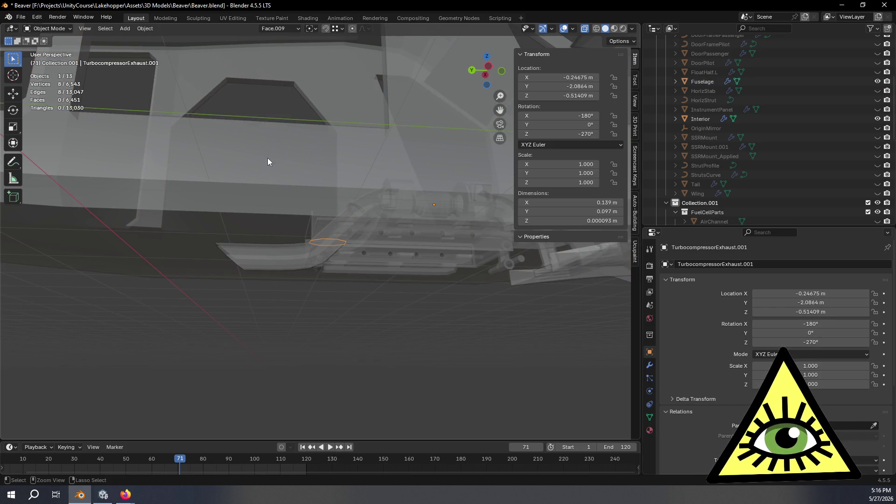
{"action": "scroll", "coordinate": [692, 180], "scroll_direction": "down", "scroll_amount": 3}
{"action": "scroll", "coordinate": [746, 168], "scroll_direction": "up", "scroll_amount": 6}
{"action": "scroll", "coordinate": [762, 169], "scroll_direction": "up", "scroll_amount": 2}
{"action": "left_click", "coordinate": [711, 161]}
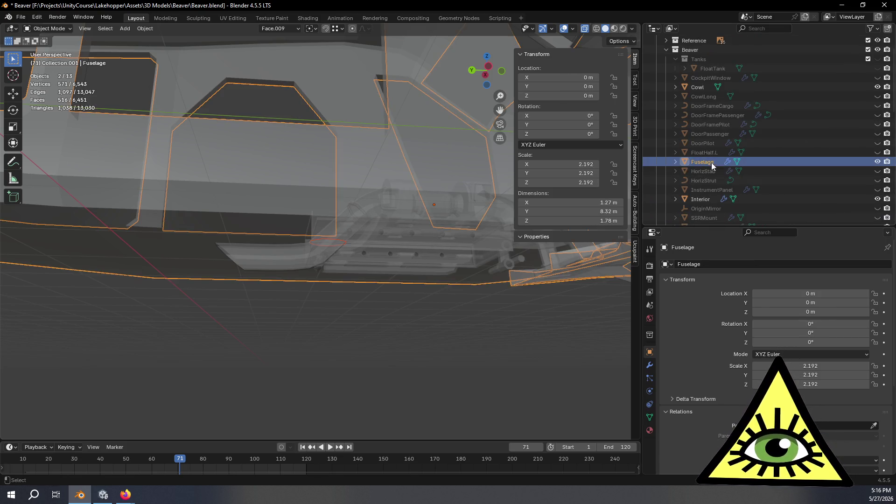
{"action": "mouse_move", "coordinate": [401, 213]}
{"action": "middle_mouse_down"}
{"action": "mouse_move", "coordinate": [393, 229]}
{"action": "mouse_move", "coordinate": [457, 234]}
{"action": "mouse_move", "coordinate": [463, 254]}
{"action": "middle_mouse_up"}
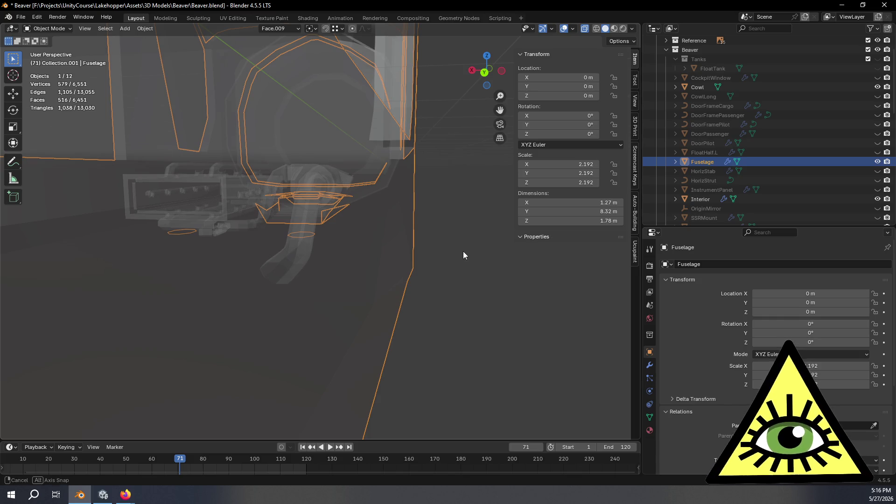
{"action": "middle_click_drag", "start_coordinate": [463, 251], "coordinate": [460, 248]}
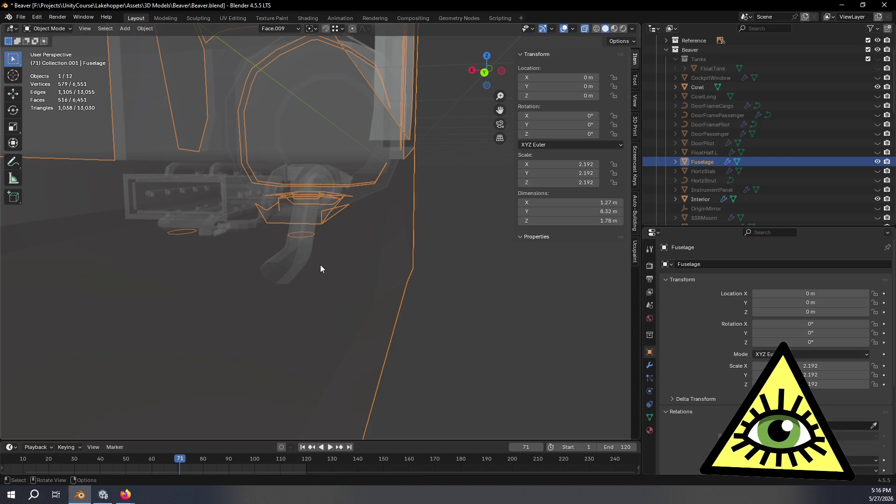
{"action": "scroll", "coordinate": [741, 188], "scroll_direction": "down", "scroll_amount": 8}
- Rename the TurbocompressorExhaust.001 ring to ExhaustCutout
{"action": "scroll", "coordinate": [742, 188], "scroll_direction": "down", "scroll_amount": 8}
{"action": "left_click", "coordinate": [737, 168]}
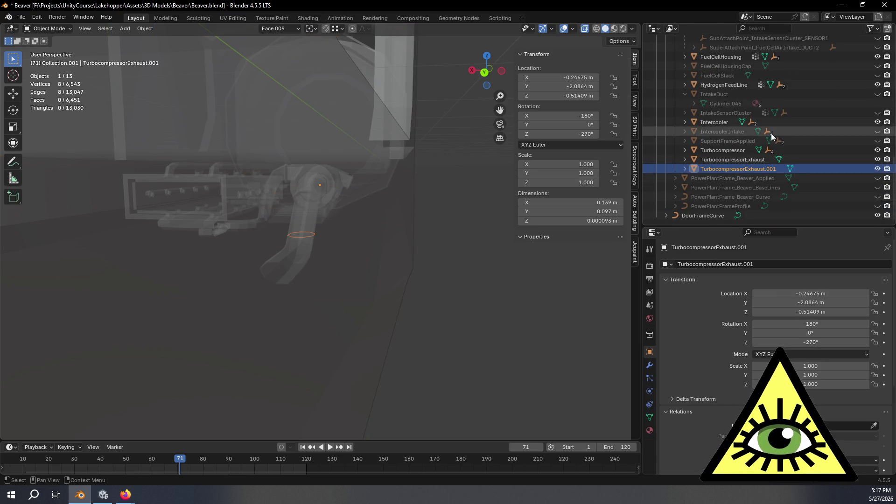
{"action": "key", "text": "F2"}
{"action": "type", "text": "Exha"}
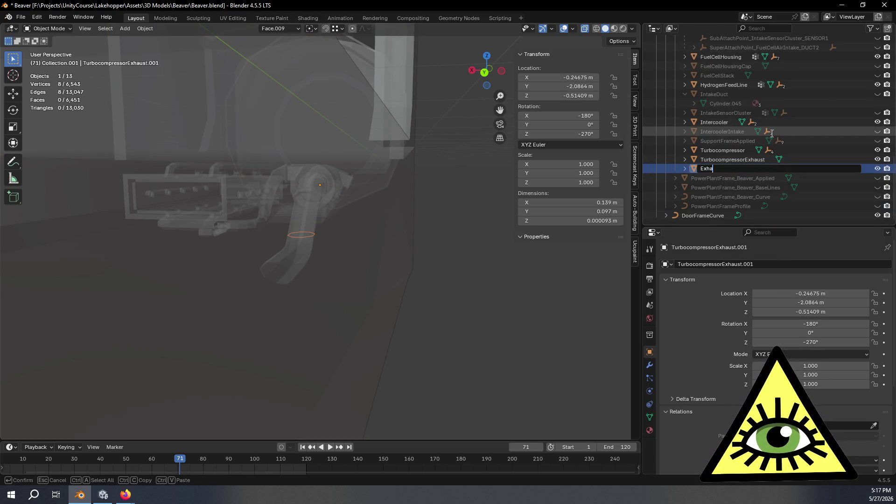
{"action": "type", "text": "ustCutout"}
{"action": "key", "text": "Return"}
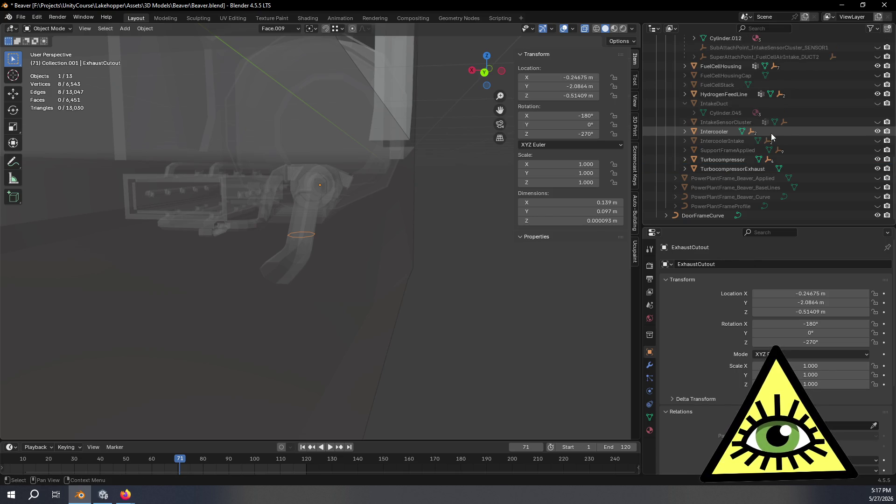
- Move ExhaustCutout into the Beaver collection beside Fuselage and enter Edit Mode
{"action": "scroll", "coordinate": [771, 133], "scroll_direction": "up", "scroll_amount": 6}
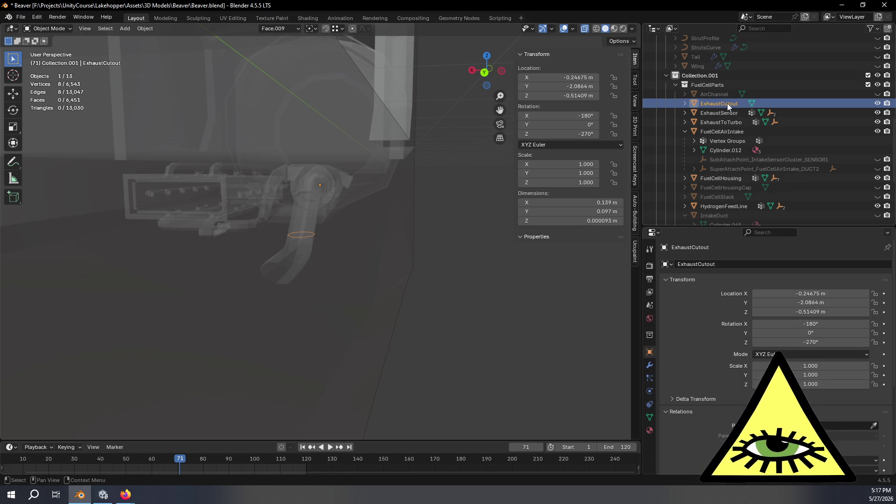
{"action": "scroll", "coordinate": [747, 131], "scroll_direction": "up", "scroll_amount": 7}
{"action": "scroll", "coordinate": [750, 152], "scroll_direction": "down", "scroll_amount": 2}
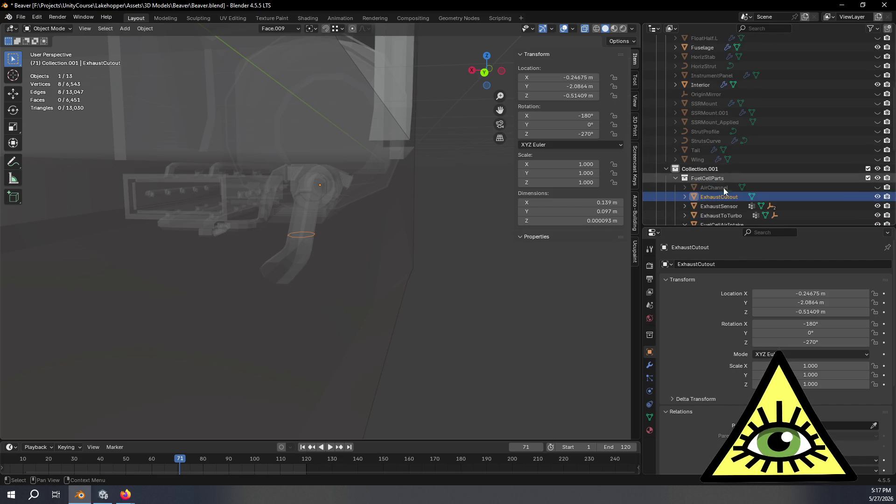
{"action": "left_click_drag", "start_coordinate": [720, 197], "coordinate": [710, 51]}
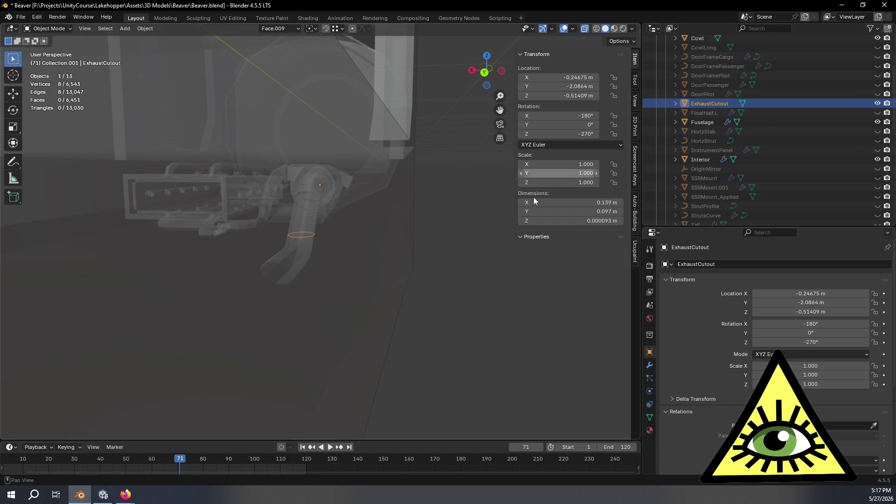
{"action": "scroll", "coordinate": [461, 222], "scroll_direction": "up", "scroll_amount": 3}
{"action": "mouse_move", "coordinate": [462, 222]}
{"action": "middle_mouse_down"}
{"action": "mouse_move", "coordinate": [443, 253]}
{"action": "mouse_move", "coordinate": [382, 273]}
{"action": "mouse_move", "coordinate": [362, 298]}
{"action": "mouse_move", "coordinate": [367, 311]}
{"action": "mouse_move", "coordinate": [383, 223]}
{"action": "middle_mouse_up"}
{"action": "key", "text": "Tab"}
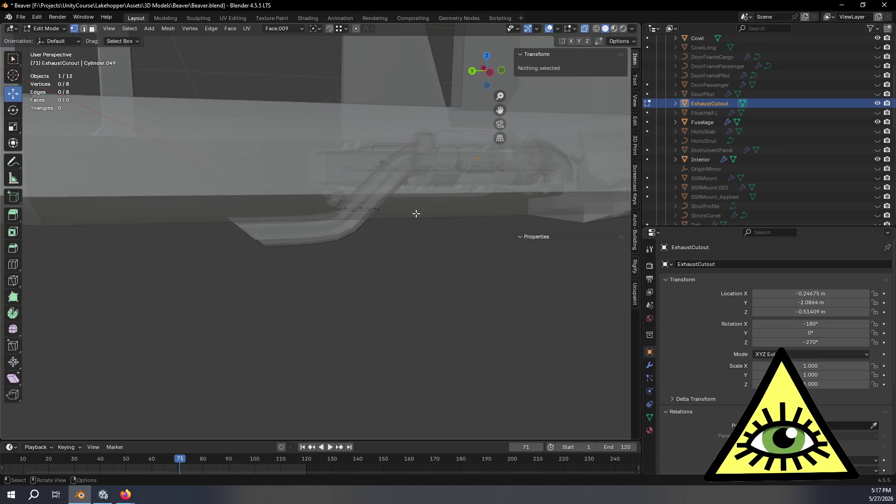
- Hide the TurbocompressorExhaust pipe to expose the ExhaustCutout ring
{"action": "scroll", "coordinate": [474, 216], "scroll_direction": "up", "scroll_amount": 2}
{"action": "mouse_move", "coordinate": [488, 79]}
{"action": "middle_mouse_down"}
{"action": "mouse_move", "coordinate": [496, 214]}
{"action": "mouse_move", "coordinate": [468, 214]}
{"action": "mouse_move", "coordinate": [487, 204]}
{"action": "middle_mouse_up"}
{"action": "scroll", "coordinate": [785, 166], "scroll_direction": "down", "scroll_amount": 10}
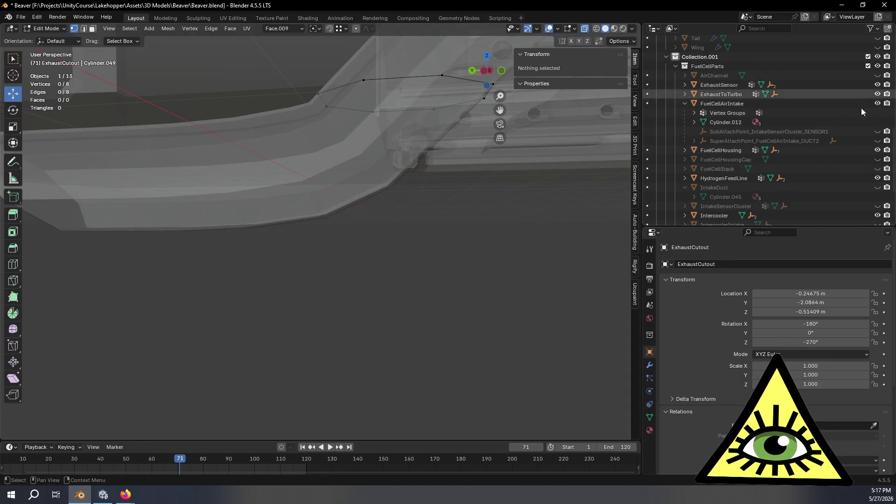
{"action": "scroll", "coordinate": [864, 101], "scroll_direction": "down", "scroll_amount": 5}
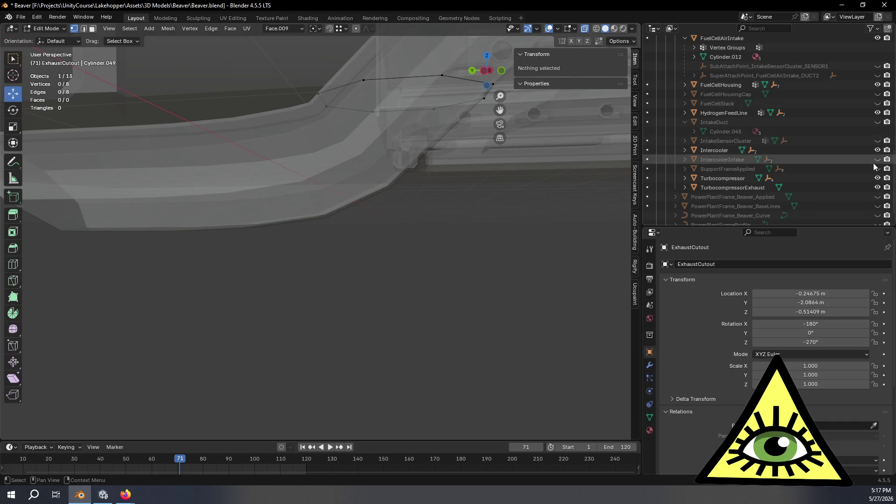
{"action": "left_click", "coordinate": [877, 187]}
- Select the ring's top-left vertex and bring up the Snapping options
{"action": "mouse_move", "coordinate": [457, 252]}
{"action": "middle_mouse_down"}
{"action": "mouse_move", "coordinate": [440, 269]}
{"action": "mouse_move", "coordinate": [450, 223]}
{"action": "mouse_move", "coordinate": [498, 211]}
{"action": "mouse_move", "coordinate": [480, 308]}
{"action": "mouse_move", "coordinate": [455, 304]}
{"action": "mouse_move", "coordinate": [484, 260]}
{"action": "mouse_move", "coordinate": [420, 327]}
{"action": "mouse_move", "coordinate": [433, 263]}
{"action": "middle_mouse_up"}
{"action": "left_click", "coordinate": [324, 186]}
{"action": "mouse_move", "coordinate": [323, 185]}
{"action": "middle_mouse_down"}
{"action": "mouse_move", "coordinate": [420, 244]}
{"action": "mouse_move", "coordinate": [426, 264]}
{"action": "mouse_move", "coordinate": [461, 200]}
{"action": "middle_mouse_up"}
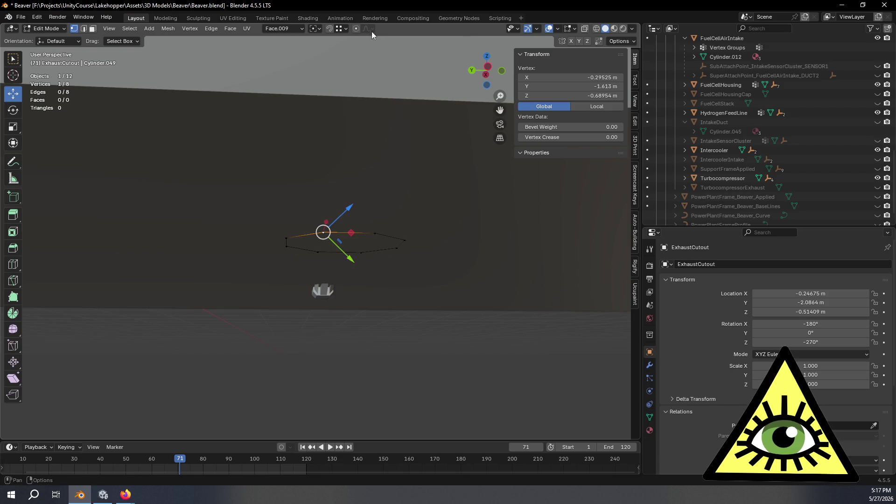
{"action": "left_click", "coordinate": [344, 30]}
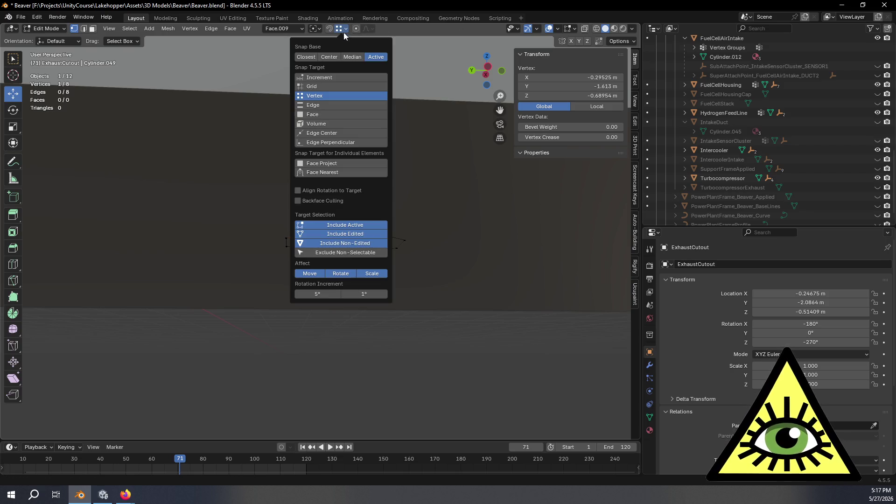
- Set Snap Target to Face and trial Z-axis moves on the first three ring vertices, cancelling each
{"action": "left_click", "coordinate": [329, 113]}
{"action": "mouse_move", "coordinate": [332, 291]}
{"action": "middle_mouse_down"}
{"action": "mouse_move", "coordinate": [309, 295]}
{"action": "mouse_move", "coordinate": [314, 276]}
{"action": "middle_mouse_up"}
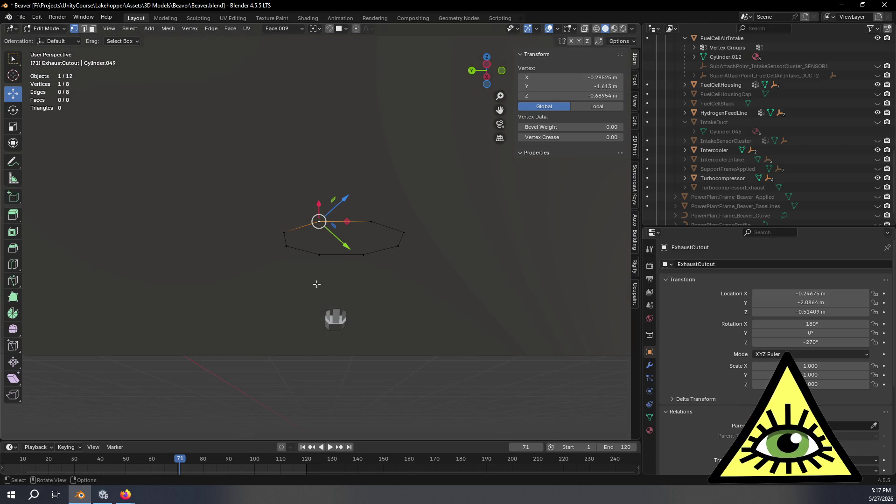
{"action": "key", "text": "g"}
{"action": "key", "text": "z"}
{"action": "right_click", "coordinate": [318, 284]}
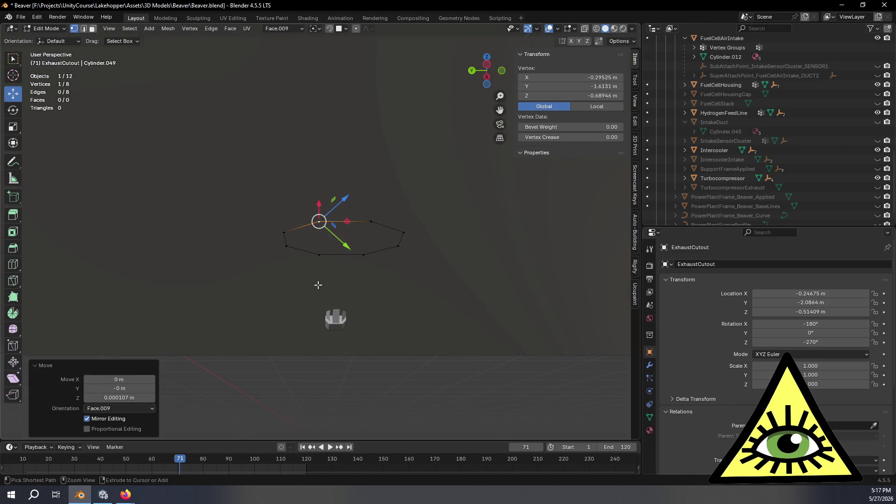
{"action": "left_click", "coordinate": [373, 222]}
{"action": "key", "text": "g"}
{"action": "key", "text": "z"}
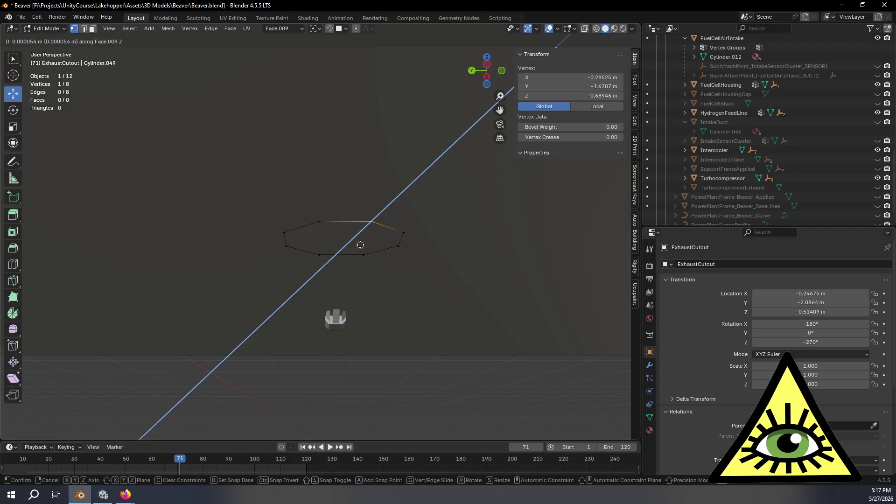
{"action": "right_click", "coordinate": [388, 210]}
{"action": "left_click", "coordinate": [404, 232]}
{"action": "key", "text": "g"}
{"action": "key", "text": "z"}
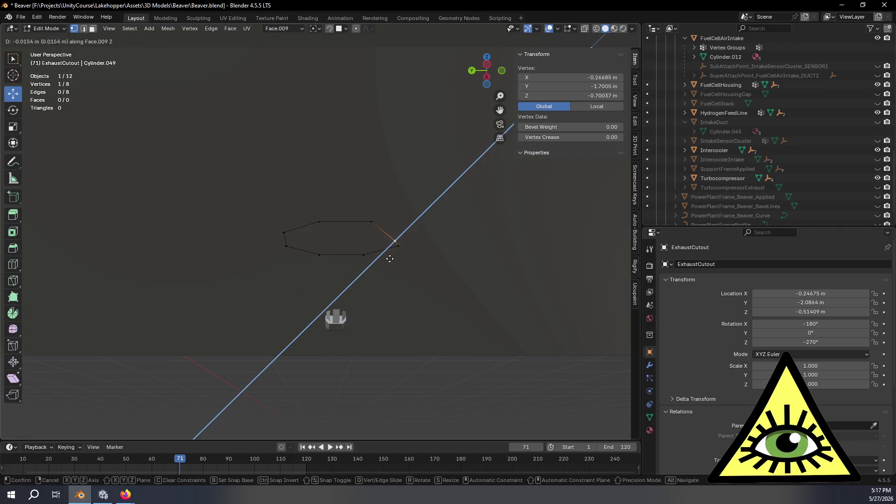
{"action": "right_click", "coordinate": [438, 226]}
- Shift the lower-right, bottom and bottom-left ring vertices along Z
{"action": "left_click", "coordinate": [398, 246]}
{"action": "key", "text": "g"}
{"action": "key", "text": "z"}
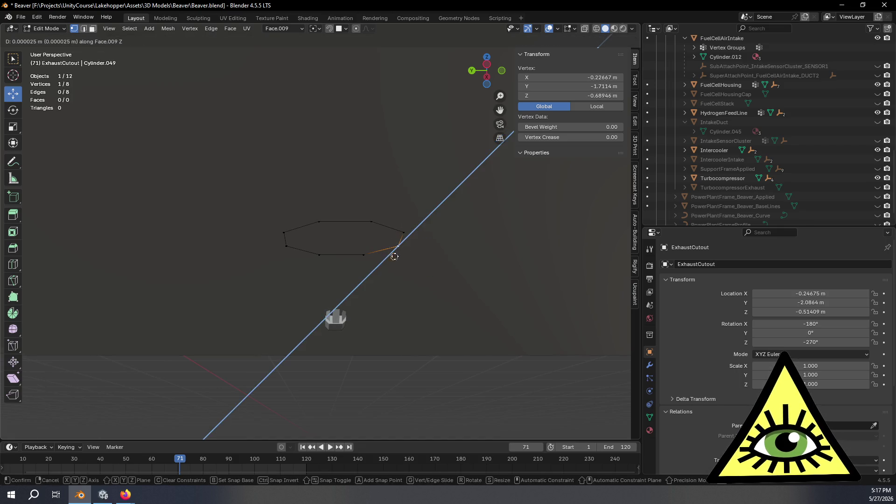
{"action": "left_click", "coordinate": [395, 256]}
{"action": "left_click", "coordinate": [367, 253]}
{"action": "key", "text": "g"}
{"action": "key", "text": "z"}
{"action": "left_click", "coordinate": [342, 256]}
{"action": "left_click", "coordinate": [320, 255]}
{"action": "key", "text": "g"}
{"action": "key", "text": "z"}
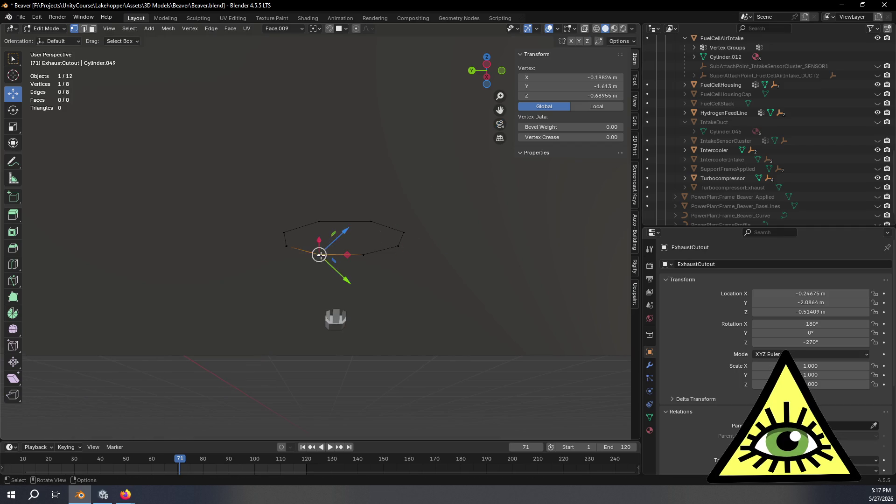
{"action": "left_click", "coordinate": [293, 252]}
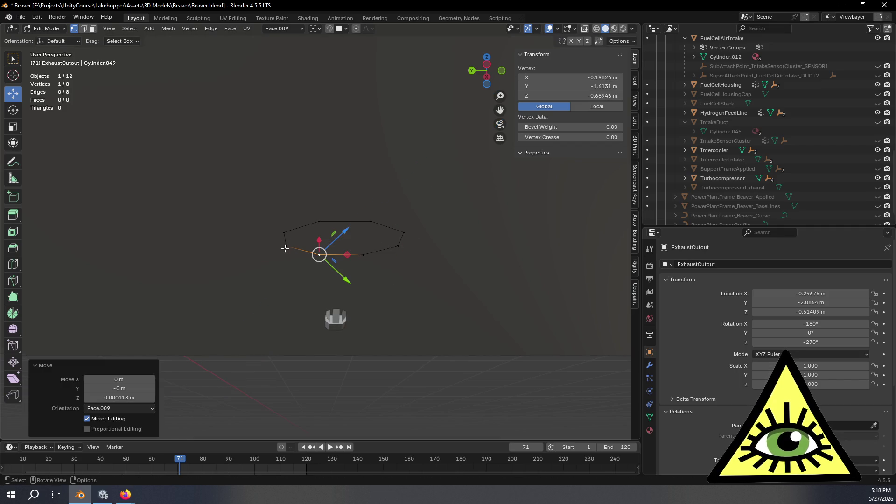
- Shift the left and upper-left vertices along Z, then select the whole ring loop
{"action": "left_click", "coordinate": [285, 247]}
{"action": "key", "text": "g"}
{"action": "key", "text": "z"}
{"action": "left_click", "coordinate": [282, 240]}
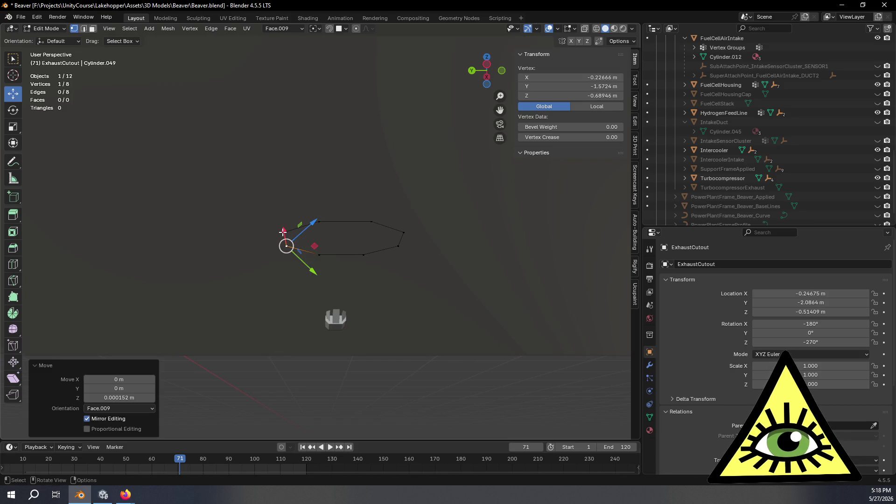
{"action": "left_click", "coordinate": [282, 232]}
{"action": "key", "text": "g"}
{"action": "key", "text": "z"}
{"action": "left_click", "coordinate": [293, 266]}
{"action": "mouse_move", "coordinate": [293, 266]}
{"action": "middle_mouse_down"}
{"action": "mouse_move", "coordinate": [334, 314]}
{"action": "mouse_move", "coordinate": [325, 282]}
{"action": "mouse_move", "coordinate": [346, 292]}
{"action": "mouse_move", "coordinate": [318, 320]}
{"action": "mouse_move", "coordinate": [331, 349]}
{"action": "mouse_move", "coordinate": [314, 372]}
{"action": "mouse_move", "coordinate": [323, 332]}
{"action": "middle_mouse_up"}
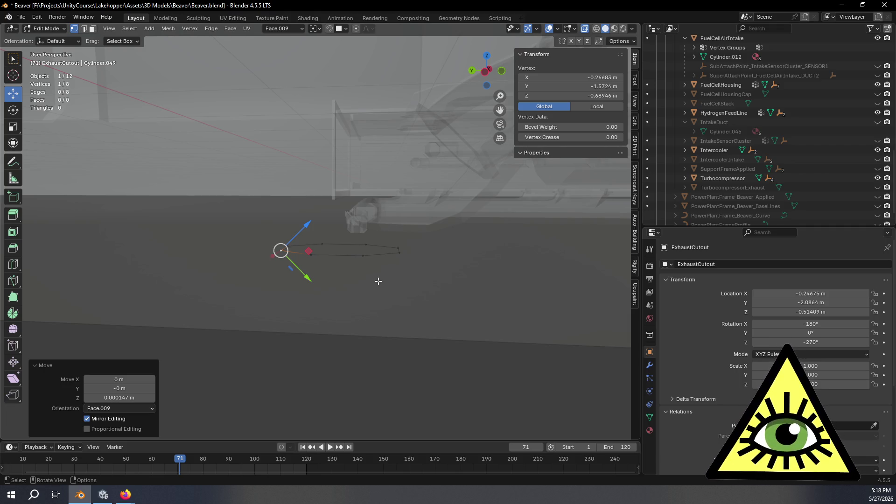
{"action": "scroll", "coordinate": [379, 279], "scroll_direction": "up", "scroll_amount": 2}
{"action": "left_click", "coordinate": [368, 270], "text": "alt"}
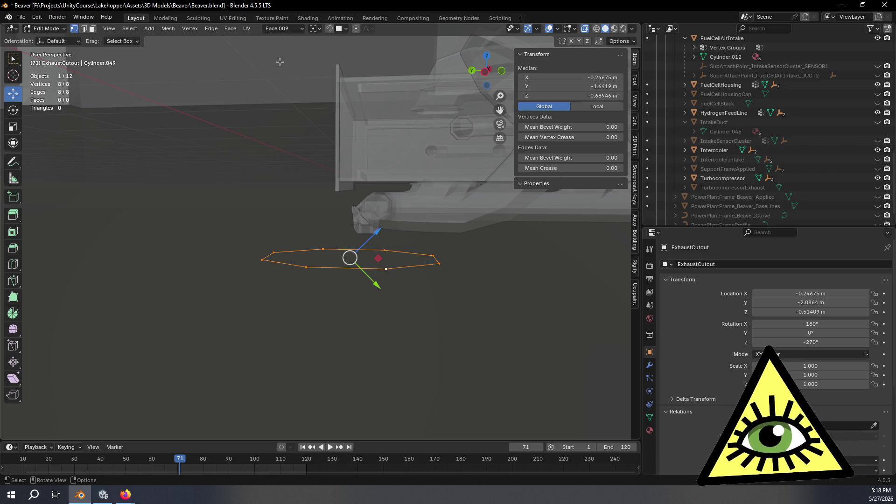
- Extrude the ring loop into a strip with Move Z of -0.01 m
{"action": "scroll", "coordinate": [507, 61], "scroll_direction": "up", "scroll_amount": 2}
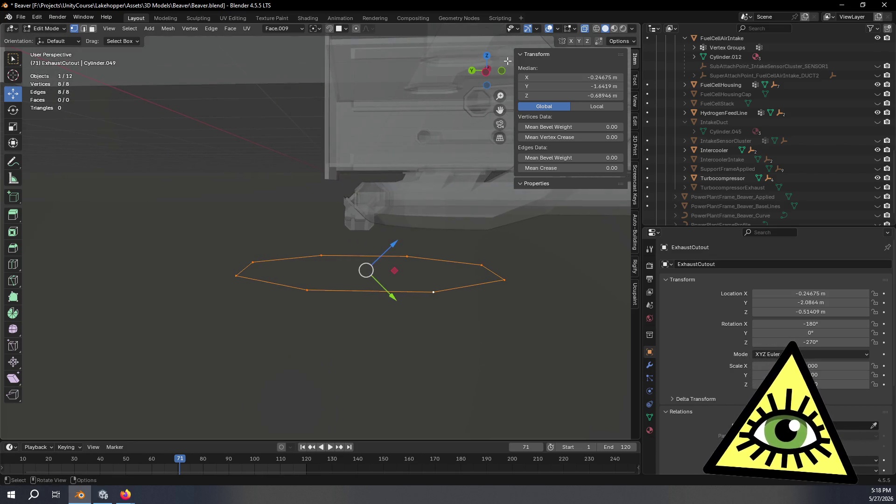
{"action": "left_click", "coordinate": [485, 70]}
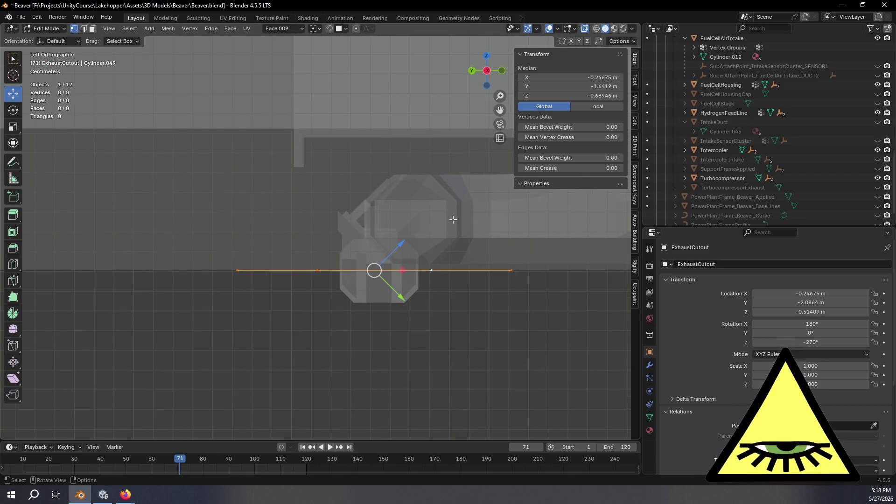
{"action": "key", "text": "e"}
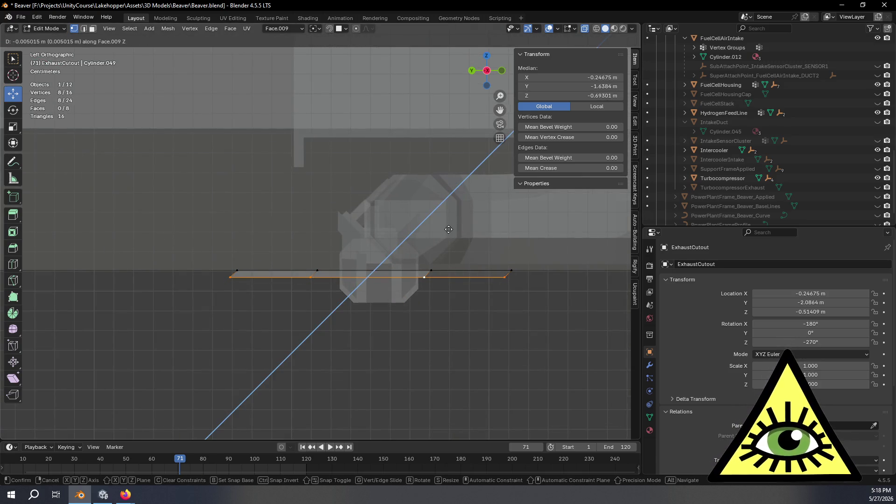
{"action": "left_click", "coordinate": [442, 235]}
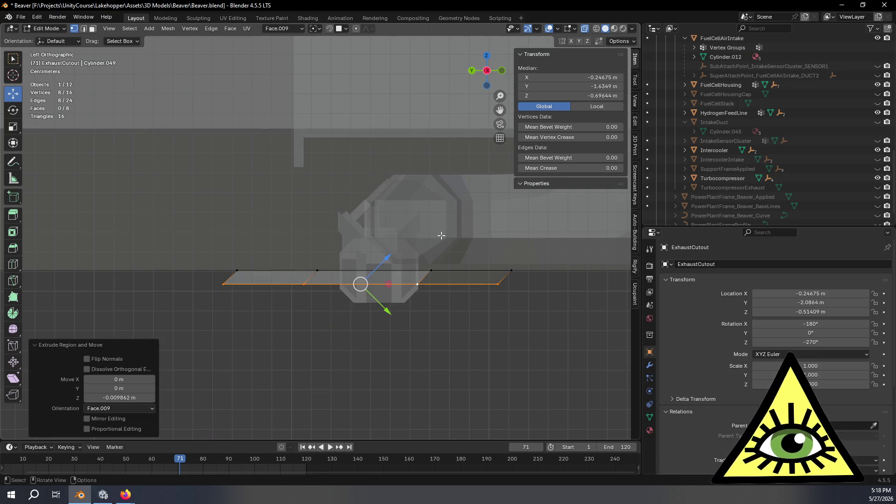
{"action": "left_click", "coordinate": [84, 397]}
{"action": "type", "text": "-1"}
{"action": "key", "text": "Return"}
{"action": "left_click", "coordinate": [102, 400]}
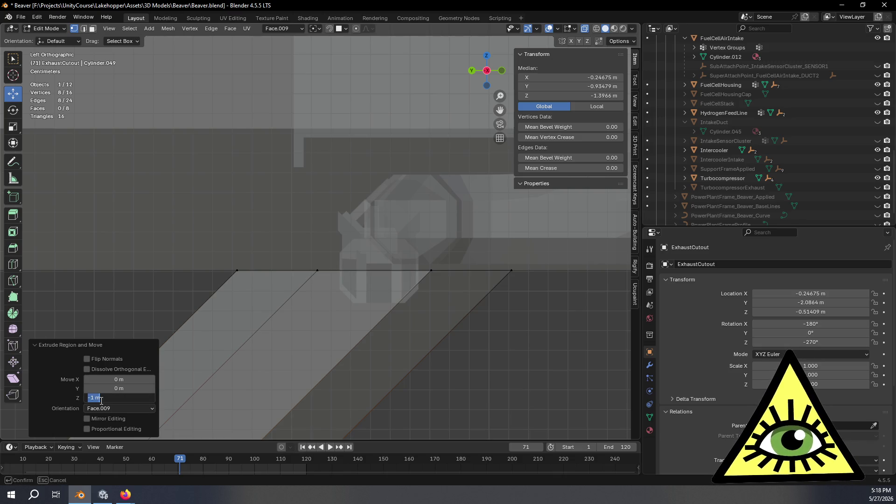
{"action": "key", "text": "BackSpace"}
{"action": "type", "text": ".01"}
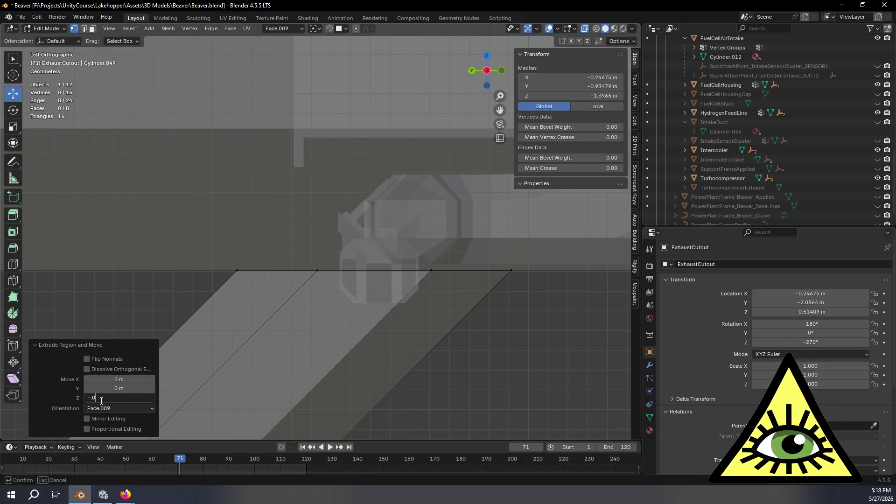
{"action": "key", "text": "Return"}
- Extrude the strip's edges in place and scale them outward by 1.23
{"action": "mouse_move", "coordinate": [292, 329]}
{"action": "middle_mouse_down"}
{"action": "mouse_move", "coordinate": [260, 286]}
{"action": "mouse_move", "coordinate": [316, 262]}
{"action": "mouse_move", "coordinate": [351, 282]}
{"action": "mouse_move", "coordinate": [320, 313]}
{"action": "mouse_move", "coordinate": [326, 300]}
{"action": "middle_mouse_up"}
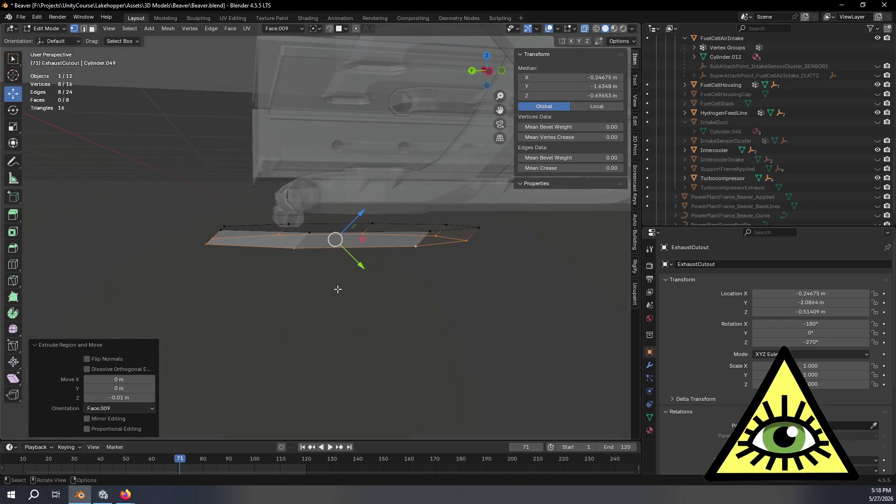
{"action": "left_click", "coordinate": [487, 71]}
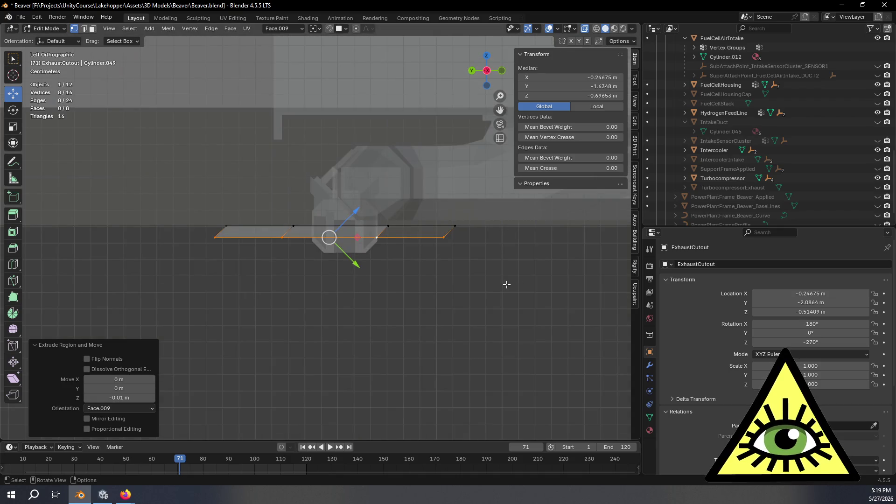
{"action": "scroll", "coordinate": [510, 285], "scroll_direction": "up", "scroll_amount": 1}
{"action": "key", "text": "e"}
{"action": "key", "text": "Escape"}
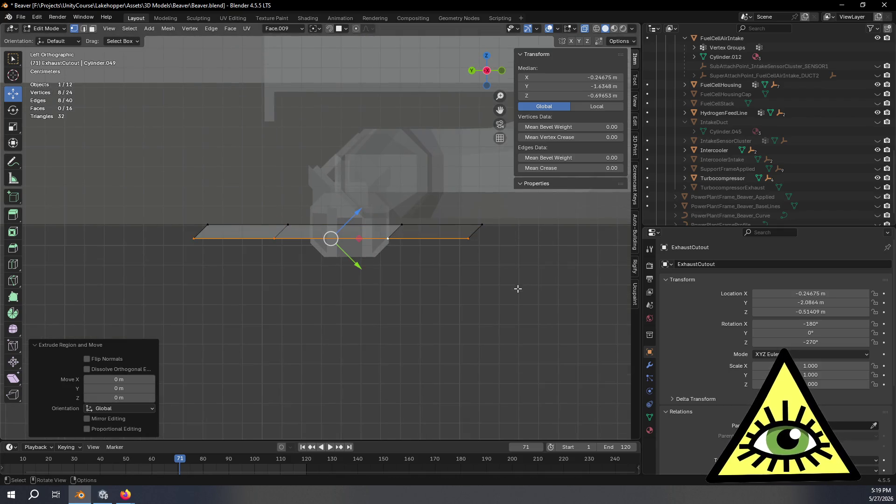
{"action": "key", "text": "s"}
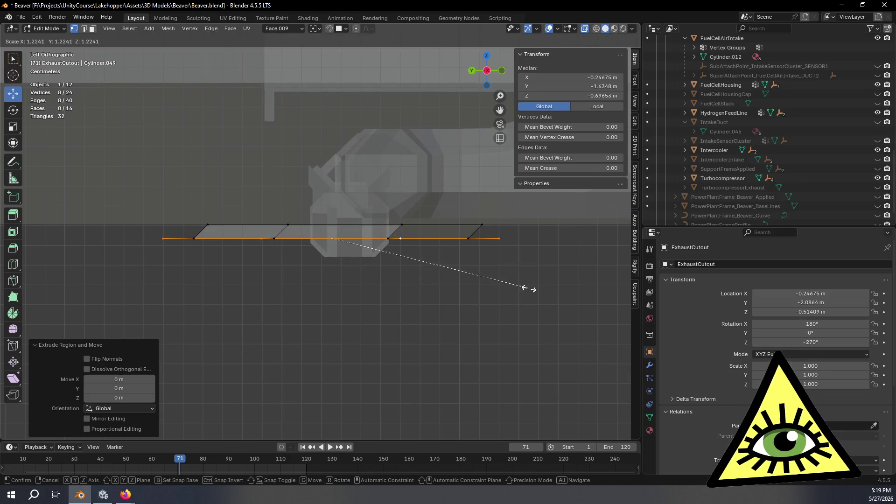
{"action": "left_click", "coordinate": [529, 289]}
- Set the transform orientation to Global
{"action": "mouse_move", "coordinate": [450, 320]}
{"action": "middle_mouse_down"}
{"action": "mouse_move", "coordinate": [450, 264]}
{"action": "mouse_move", "coordinate": [494, 280]}
{"action": "mouse_move", "coordinate": [453, 298]}
{"action": "mouse_move", "coordinate": [462, 316]}
{"action": "mouse_move", "coordinate": [472, 296]}
{"action": "middle_mouse_up"}
{"action": "left_click", "coordinate": [487, 72]}
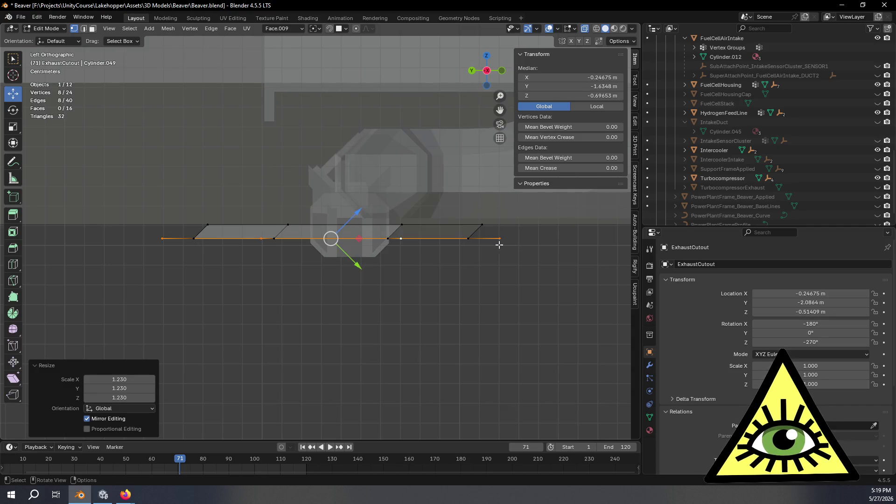
{"action": "left_click", "coordinate": [277, 29]}
{"action": "left_click", "coordinate": [287, 57]}
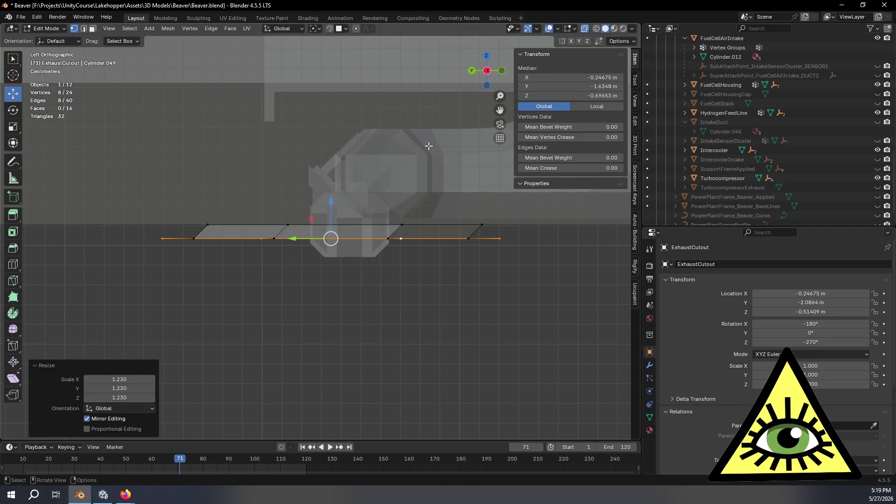
{"action": "scroll", "coordinate": [486, 324], "scroll_direction": "up", "scroll_amount": 3}
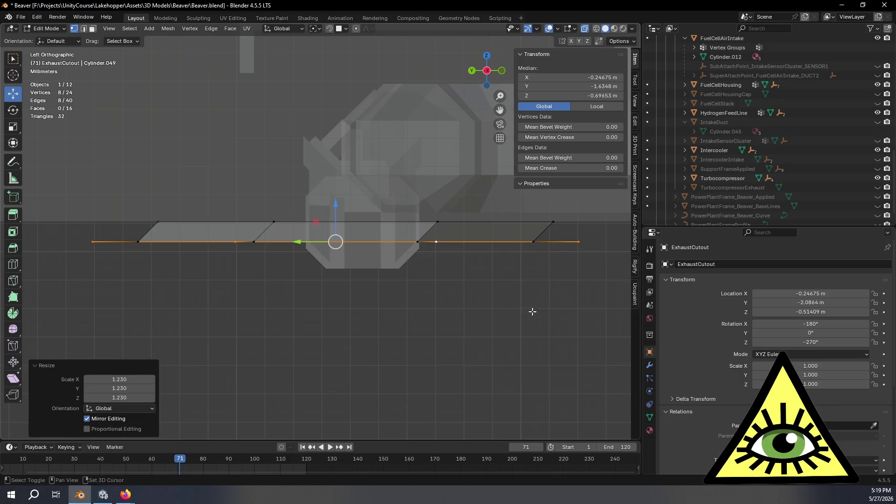
{"action": "middle_click_drag", "start_coordinate": [533, 312], "coordinate": [506, 336], "text": "shift"}
- Extrude the edges in place and raise them about 0.007 m along Z using Increment snapping
{"action": "key", "text": "e"}
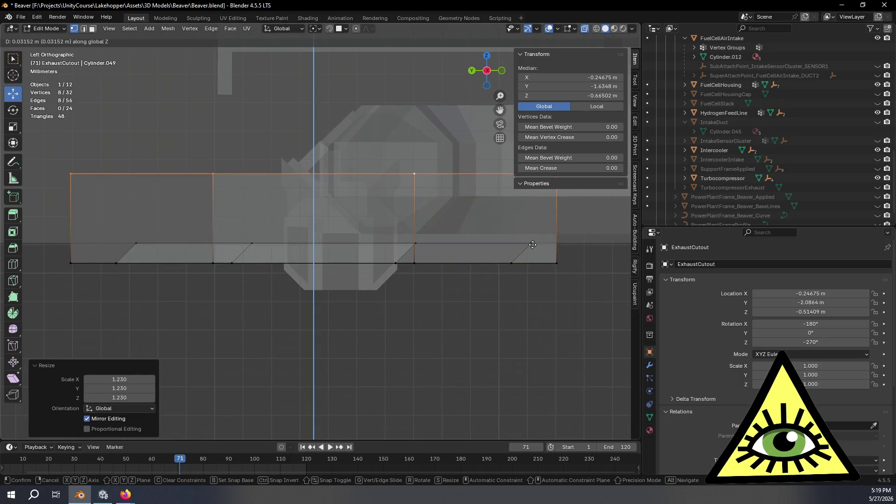
{"action": "key", "text": "Escape"}
{"action": "left_click", "coordinate": [348, 30]}
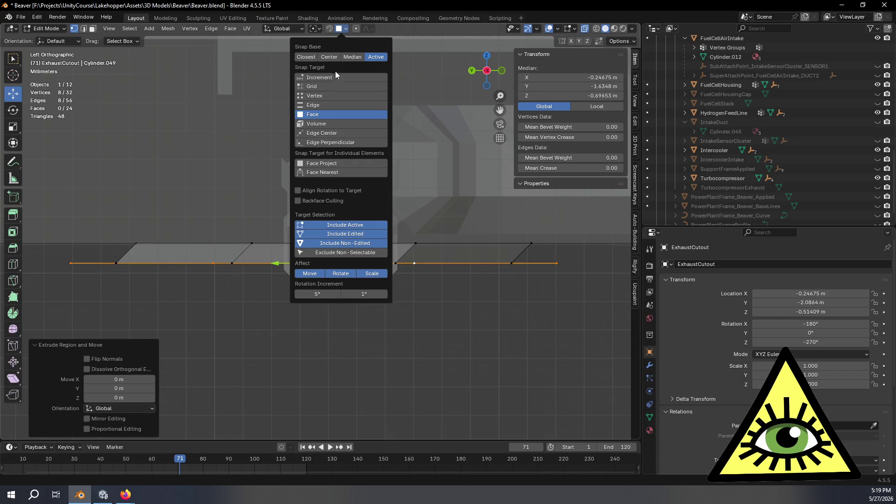
{"action": "left_click", "coordinate": [335, 88]}
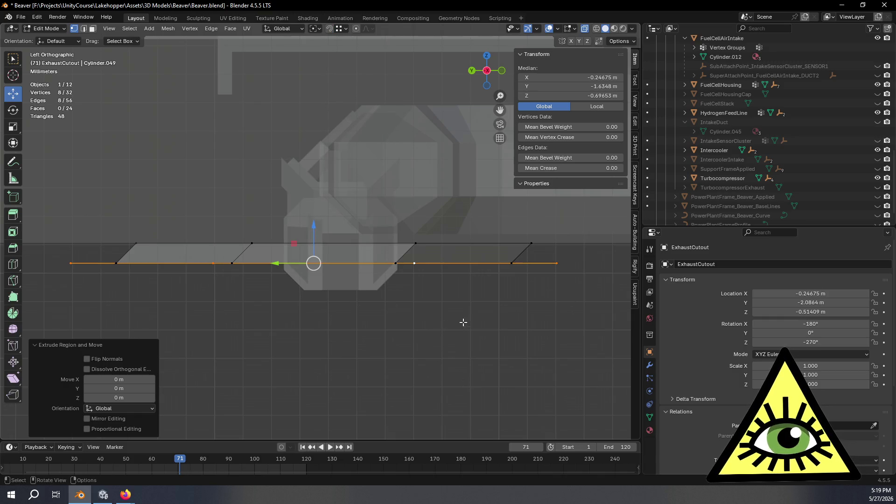
{"action": "key", "text": "g"}
{"action": "key", "text": "z"}
{"action": "left_click", "coordinate": [528, 245]}
{"action": "mouse_move", "coordinate": [527, 245]}
{"action": "middle_mouse_down"}
{"action": "mouse_move", "coordinate": [349, 316]}
{"action": "mouse_move", "coordinate": [346, 330]}
{"action": "mouse_move", "coordinate": [334, 305]}
{"action": "mouse_move", "coordinate": [352, 320]}
{"action": "mouse_move", "coordinate": [336, 340]}
{"action": "mouse_move", "coordinate": [332, 300]}
{"action": "mouse_move", "coordinate": [360, 313]}
{"action": "mouse_move", "coordinate": [359, 350]}
{"action": "mouse_move", "coordinate": [344, 300]}
{"action": "mouse_move", "coordinate": [315, 280]}
{"action": "mouse_move", "coordinate": [392, 316]}
{"action": "mouse_move", "coordinate": [394, 340]}
{"action": "mouse_move", "coordinate": [258, 344]}
{"action": "mouse_move", "coordinate": [304, 355]}
{"action": "mouse_move", "coordinate": [304, 374]}
{"action": "mouse_move", "coordinate": [276, 390]}
{"action": "mouse_move", "coordinate": [322, 363]}
{"action": "mouse_move", "coordinate": [324, 329]}
{"action": "middle_mouse_up"}
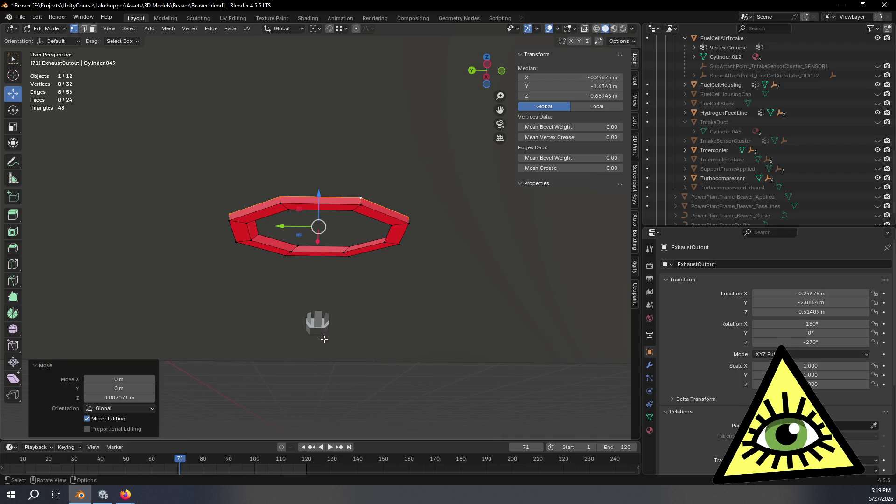
{"action": "middle_click_drag", "start_coordinate": [341, 344], "coordinate": [353, 312]}
{"action": "mouse_move", "coordinate": [369, 282]}
{"action": "middle_mouse_down"}
{"action": "mouse_move", "coordinate": [338, 344]}
{"action": "mouse_move", "coordinate": [344, 310]}
{"action": "mouse_move", "coordinate": [379, 262]}
{"action": "mouse_move", "coordinate": [429, 296]}
{"action": "mouse_move", "coordinate": [344, 294]}
{"action": "mouse_move", "coordinate": [336, 289]}
{"action": "mouse_move", "coordinate": [343, 284]}
{"action": "middle_mouse_up"}
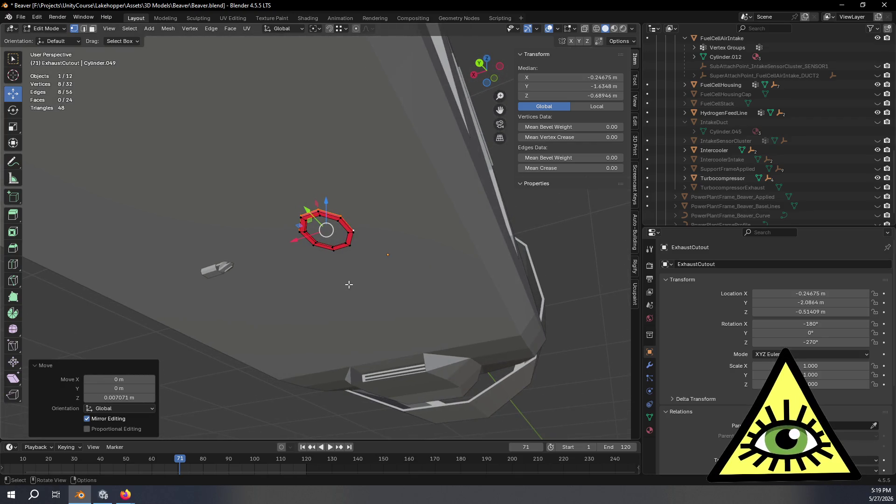
{"action": "mouse_move", "coordinate": [394, 285]}
{"action": "middle_mouse_down"}
{"action": "mouse_move", "coordinate": [374, 300]}
{"action": "mouse_move", "coordinate": [411, 312]}
{"action": "mouse_move", "coordinate": [389, 273]}
{"action": "mouse_move", "coordinate": [354, 290]}
{"action": "middle_mouse_up"}
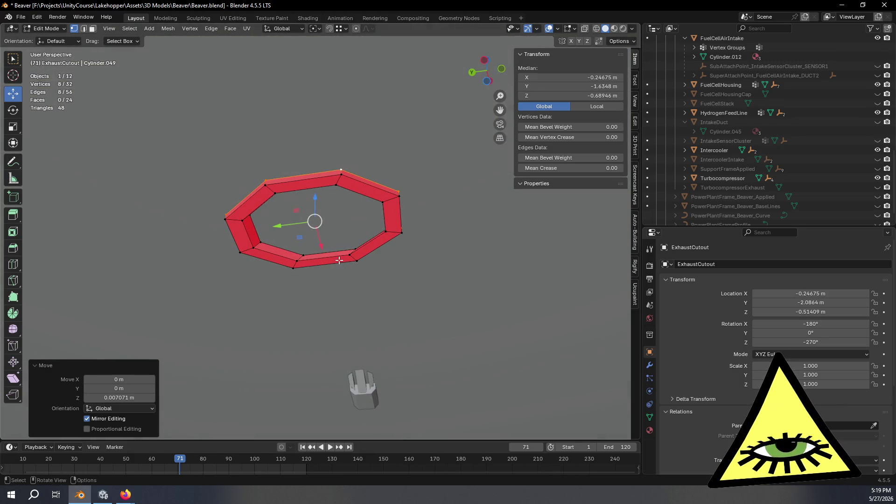
{"action": "mouse_move", "coordinate": [360, 239]}
{"action": "middle_mouse_down"}
{"action": "mouse_move", "coordinate": [384, 298]}
{"action": "mouse_move", "coordinate": [378, 271]}
{"action": "middle_mouse_up"}
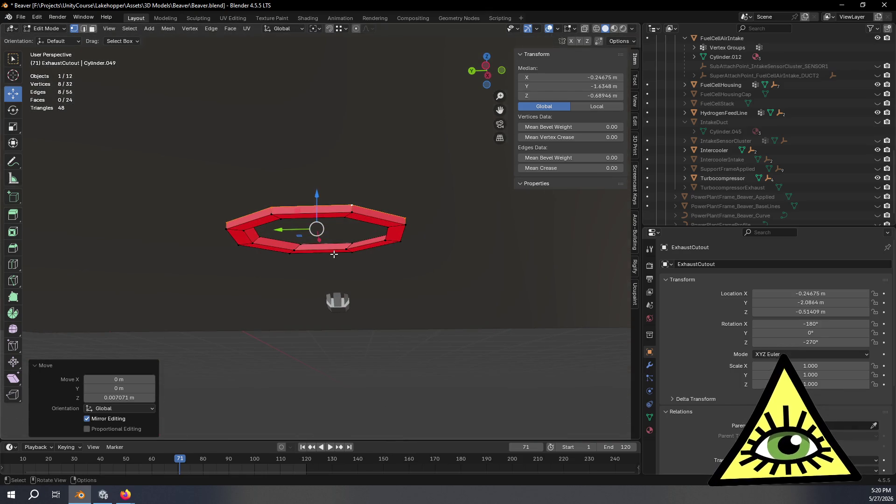
{"action": "mouse_move", "coordinate": [369, 250]}
{"action": "middle_mouse_down"}
{"action": "mouse_move", "coordinate": [367, 261]}
{"action": "mouse_move", "coordinate": [343, 248]}
{"action": "mouse_move", "coordinate": [337, 273]}
{"action": "middle_mouse_up"}
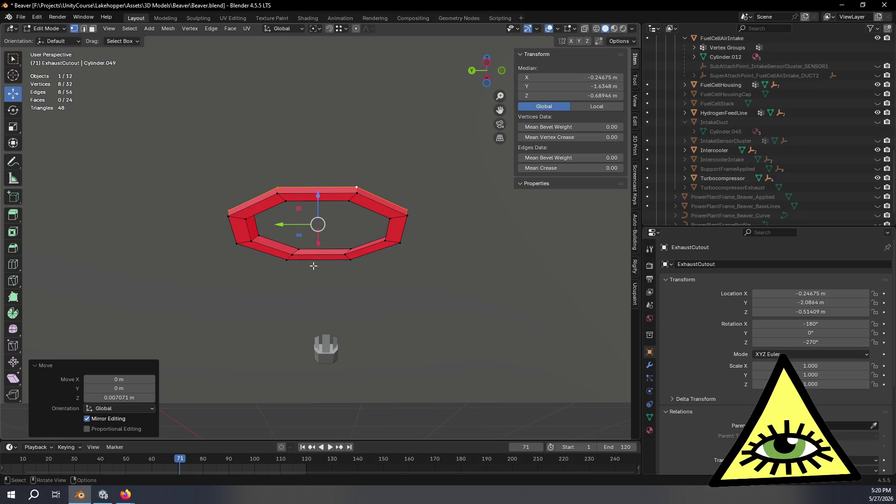
{"action": "scroll", "coordinate": [339, 263], "scroll_direction": "up", "scroll_amount": 2}
{"action": "middle_click_drag", "start_coordinate": [339, 264], "coordinate": [361, 257]}
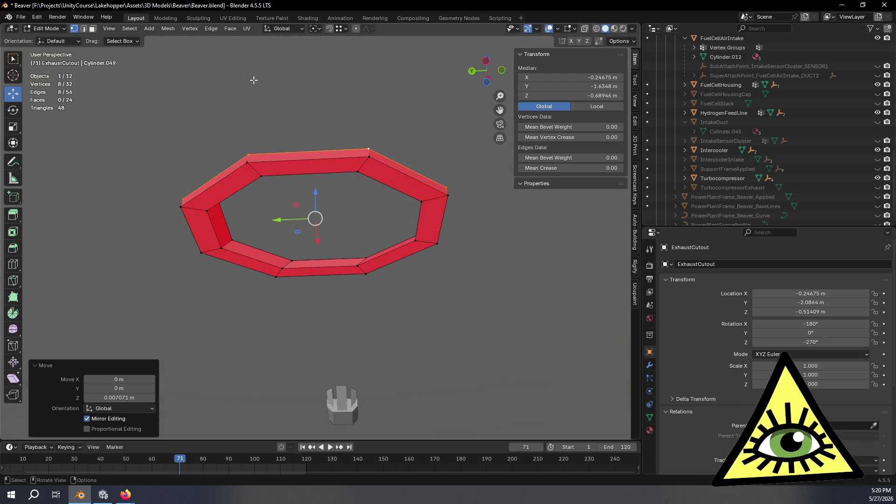
- Flip the normals of the entire ring mesh
{"action": "key", "text": "a"}
{"action": "left_click", "coordinate": [166, 30]}
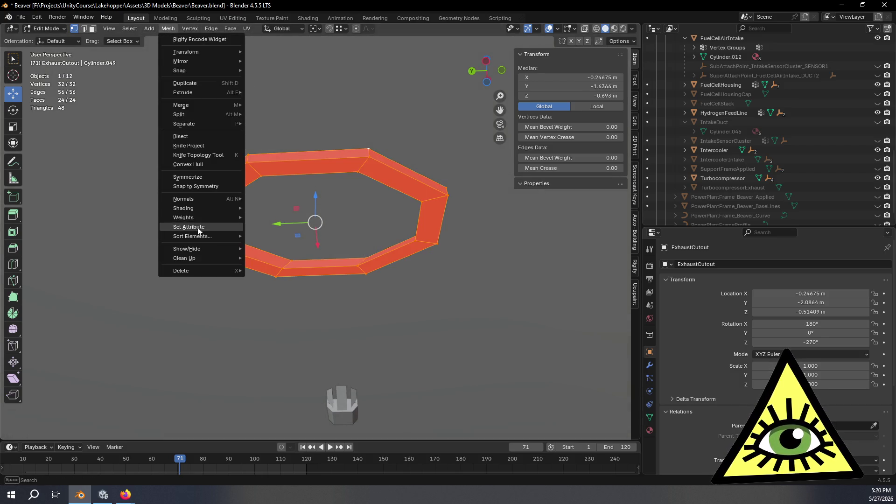
{"action": "mouse_move", "coordinate": [204, 201]}
{"action": "left_click", "coordinate": [280, 197]}
{"action": "key", "text": "Tab"}
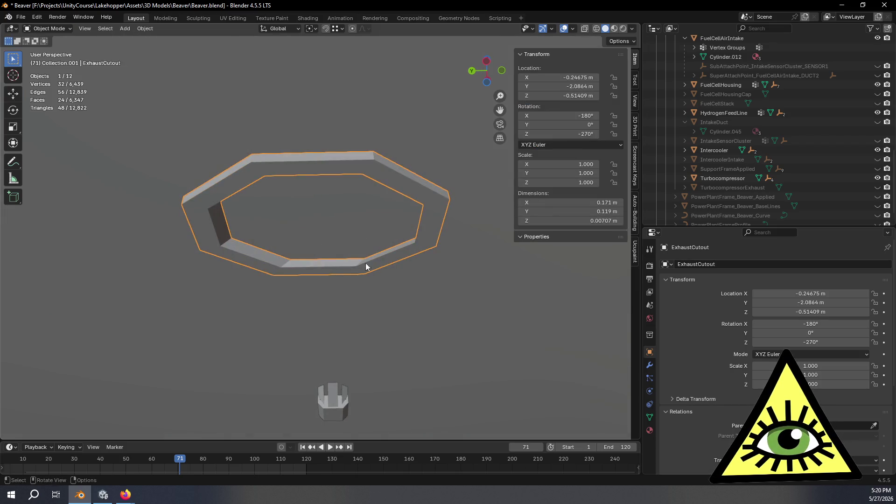
{"action": "key", "text": "Tab"}
{"action": "middle_click_drag", "start_coordinate": [330, 286], "coordinate": [329, 359]}
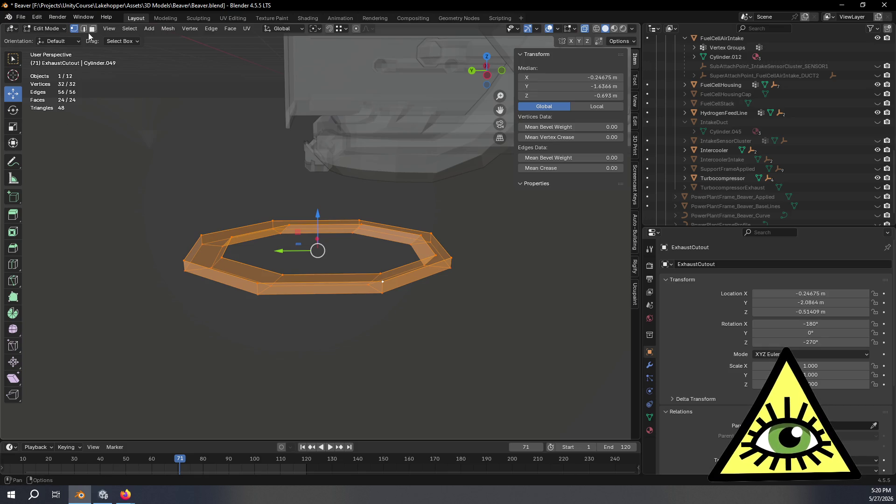
- Duplicate the ring's top face loop in place and separate it as ExhaustCutout.001
{"action": "left_click", "coordinate": [220, 263], "text": "alt"}
{"action": "key", "text": "shift+d"}
{"action": "right_click", "coordinate": [360, 267]}
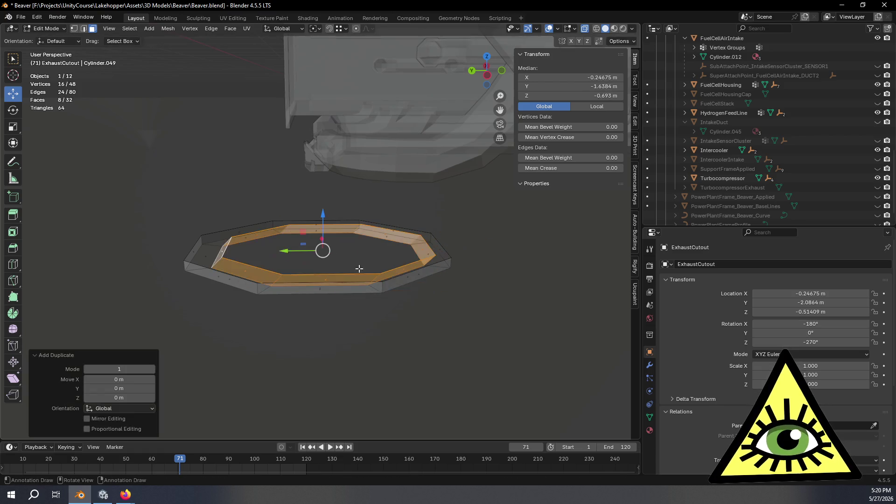
{"action": "key", "text": "p"}
{"action": "left_click", "coordinate": [359, 272]}
{"action": "scroll", "coordinate": [753, 135], "scroll_direction": "down", "scroll_amount": 1}
{"action": "scroll", "coordinate": [761, 140], "scroll_direction": "up", "scroll_amount": 10}
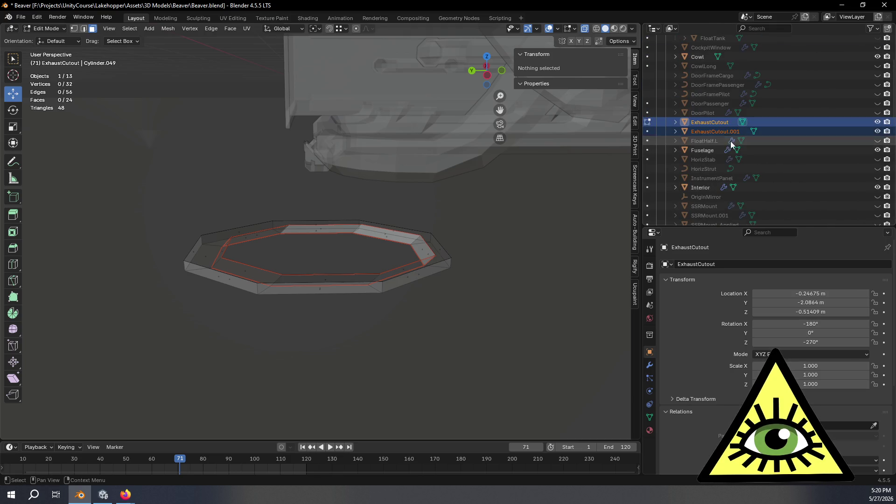
- Rename ExhaustCutout.001 to FuselageExhaustCutoutBoolean and ExhaustCutout to FuselageExhaustCutout, then leave Edit Mode
{"action": "double_click", "coordinate": [717, 132]}
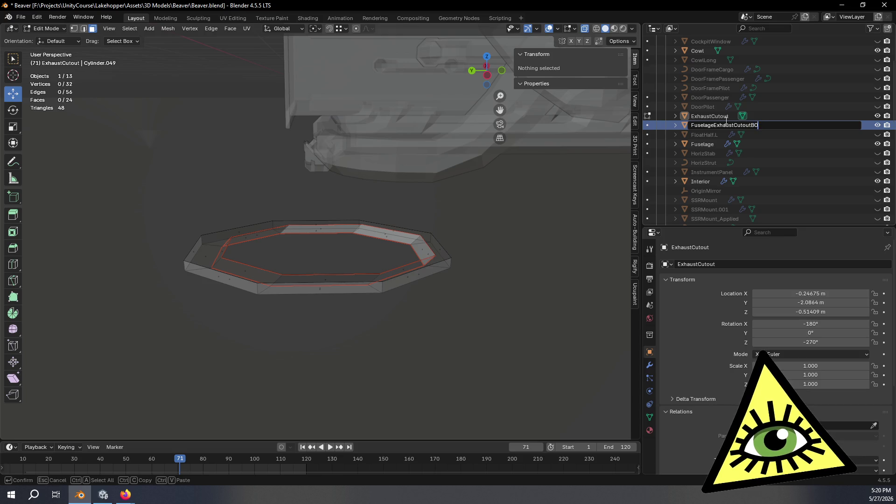
{"action": "key", "text": "Return"}
{"action": "double_click", "coordinate": [725, 119]}
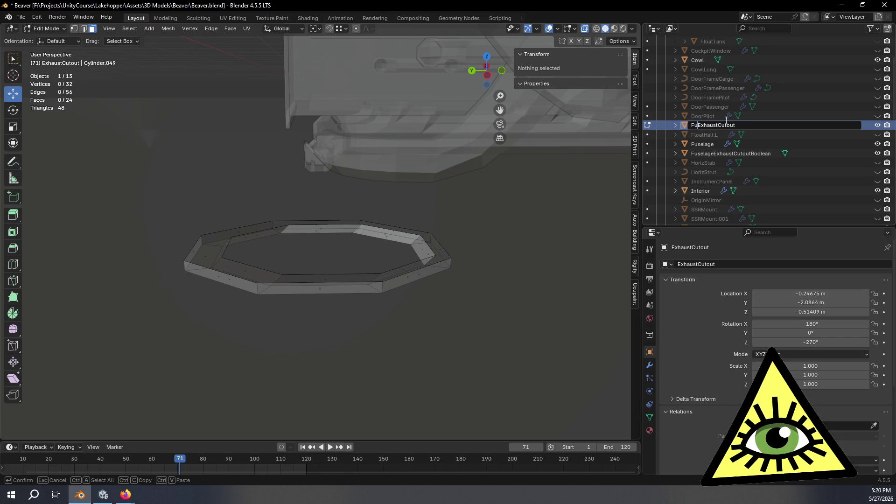
{"action": "type", "text": "selage"}
{"action": "key", "text": "Return"}
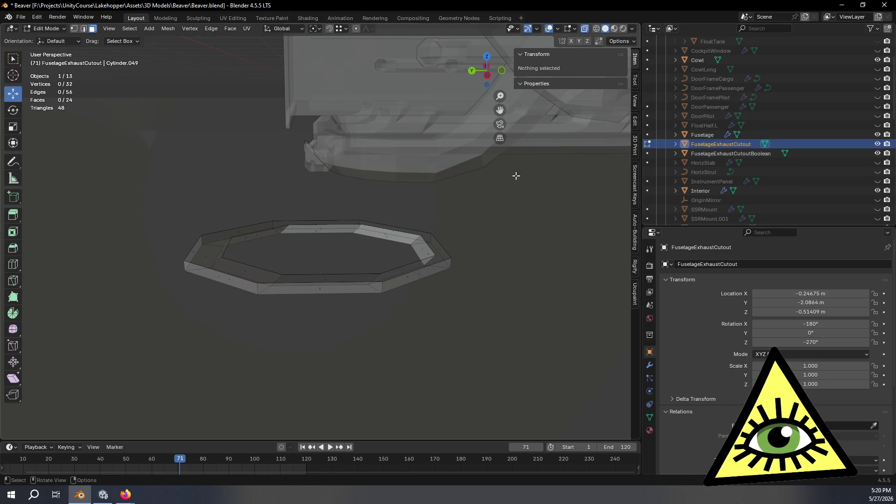
{"action": "left_click", "coordinate": [719, 155]}
{"action": "key", "text": "Tab"}
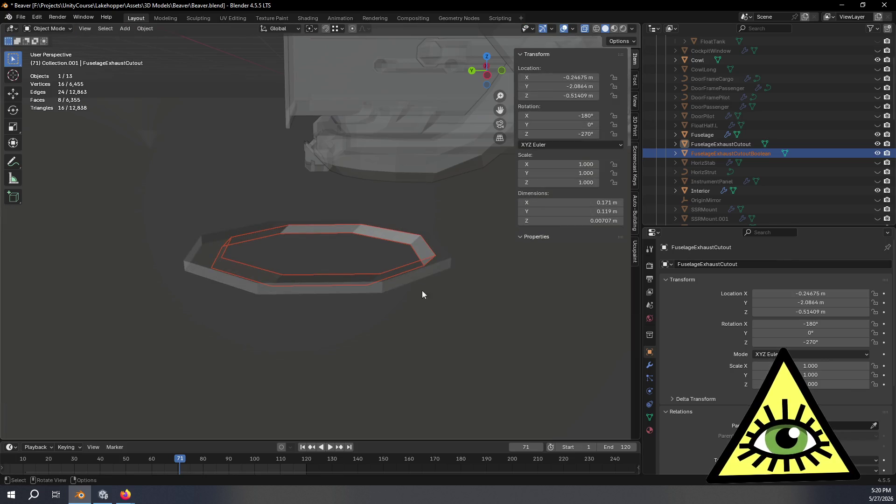
- In the boolean cutter, raise the top edge loop slightly along Z using Face.009 orientation
{"action": "left_click", "coordinate": [419, 276]}
{"action": "left_click", "coordinate": [760, 154]}
{"action": "key", "text": "Tab"}
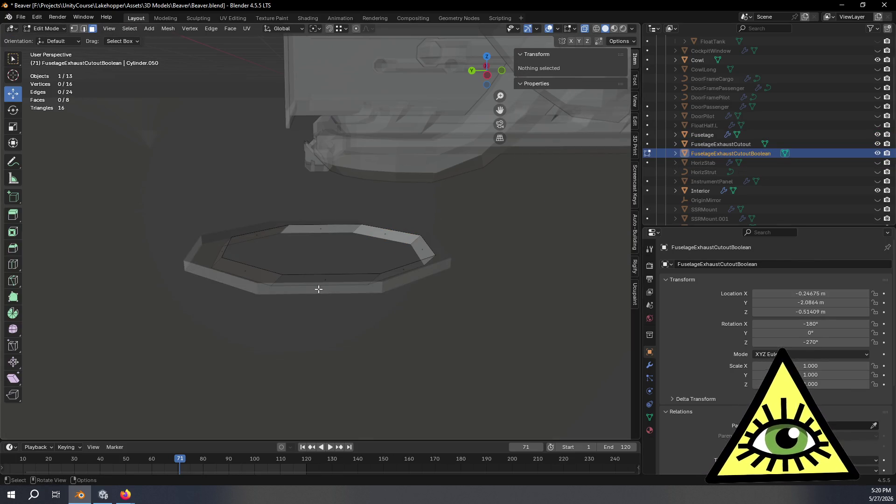
{"action": "left_click", "coordinate": [302, 270], "text": "alt"}
{"action": "left_click", "coordinate": [303, 29]}
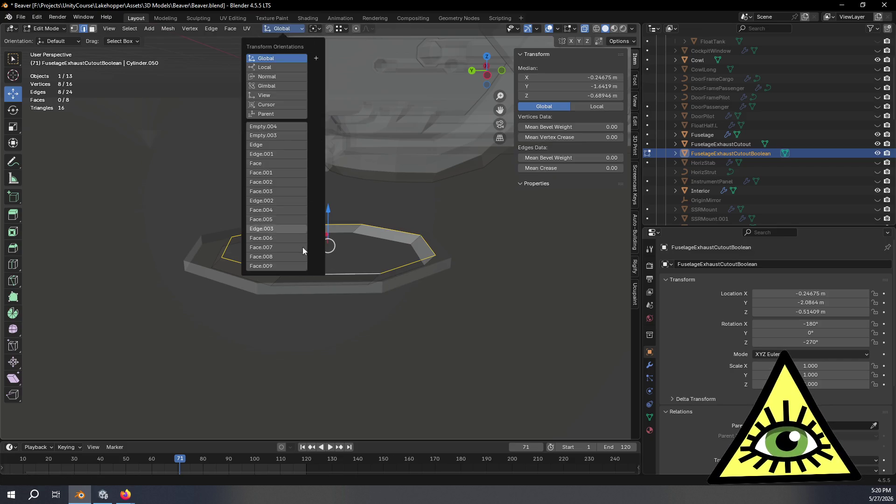
{"action": "left_click", "coordinate": [280, 266]}
{"action": "scroll", "coordinate": [275, 328], "scroll_direction": "up", "scroll_amount": 2}
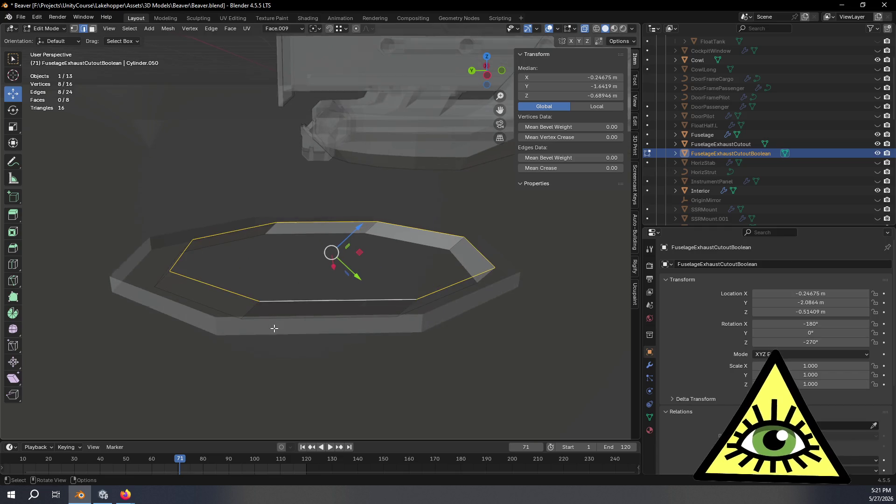
{"action": "left_click_drag", "start_coordinate": [373, 224], "coordinate": [380, 212]}
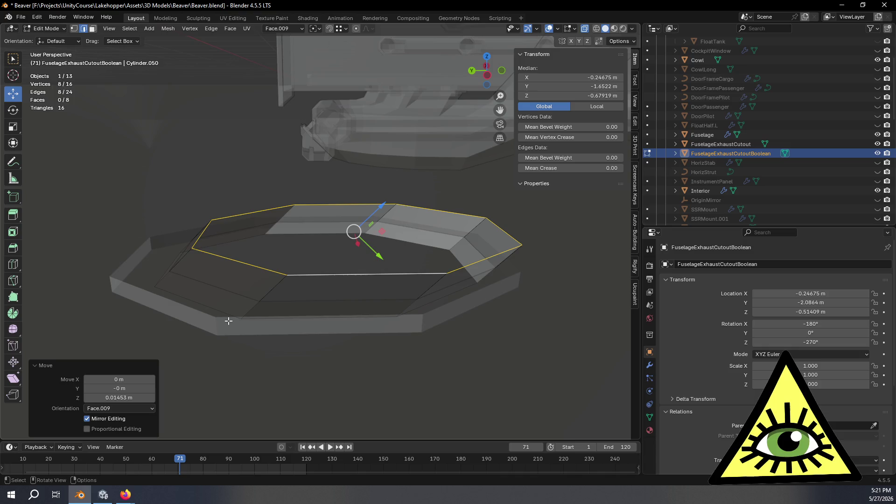
- Fill the top and bottom loops with faces and recalculate all normals outside
{"action": "key", "text": "f"}
{"action": "left_click", "coordinate": [206, 307], "text": "alt"}
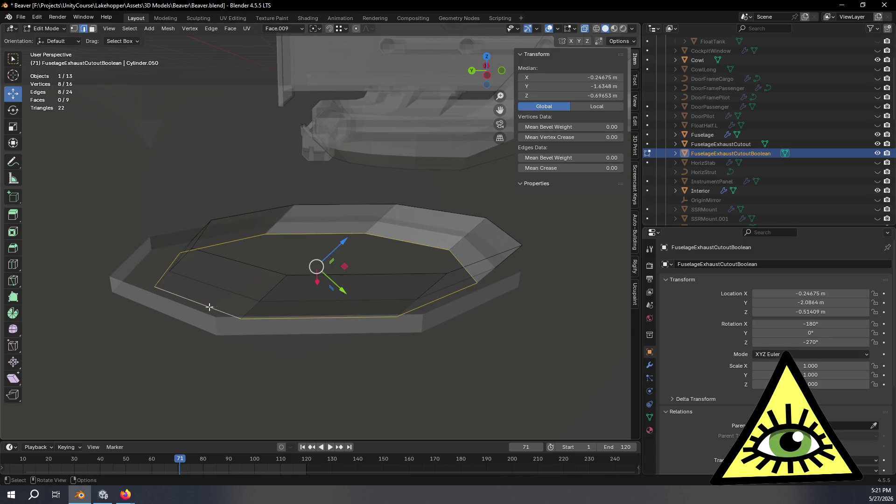
{"action": "key", "text": "f"}
{"action": "mouse_move", "coordinate": [293, 307]}
{"action": "middle_mouse_down"}
{"action": "mouse_move", "coordinate": [350, 296]}
{"action": "mouse_move", "coordinate": [274, 314]}
{"action": "mouse_move", "coordinate": [306, 316]}
{"action": "middle_mouse_up"}
{"action": "key", "text": "a"}
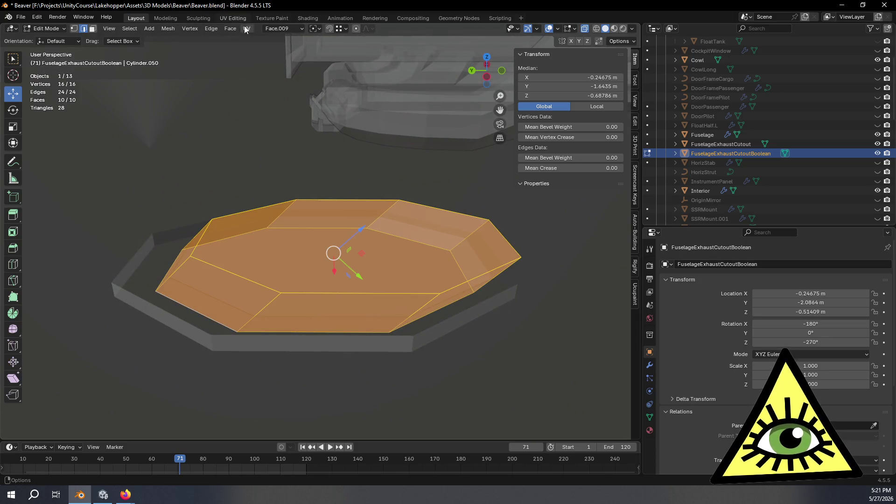
{"action": "left_click", "coordinate": [230, 29]}
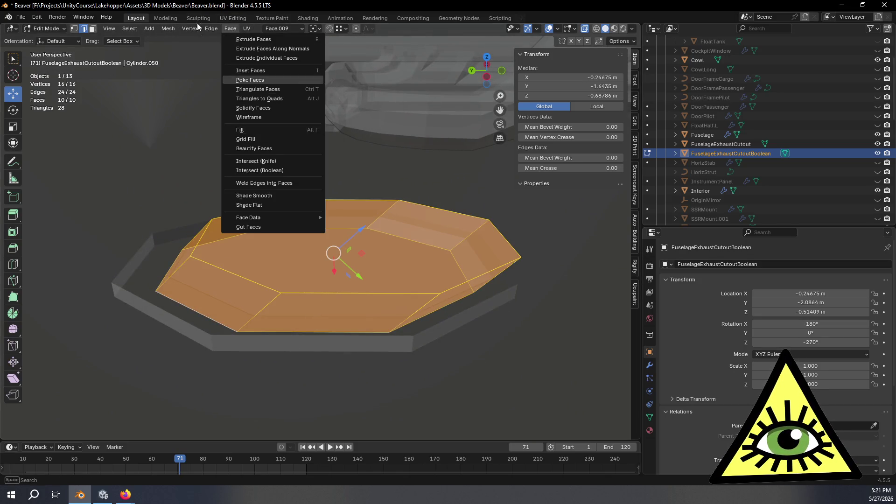
{"action": "left_click", "coordinate": [168, 29]}
{"action": "mouse_move", "coordinate": [238, 195]}
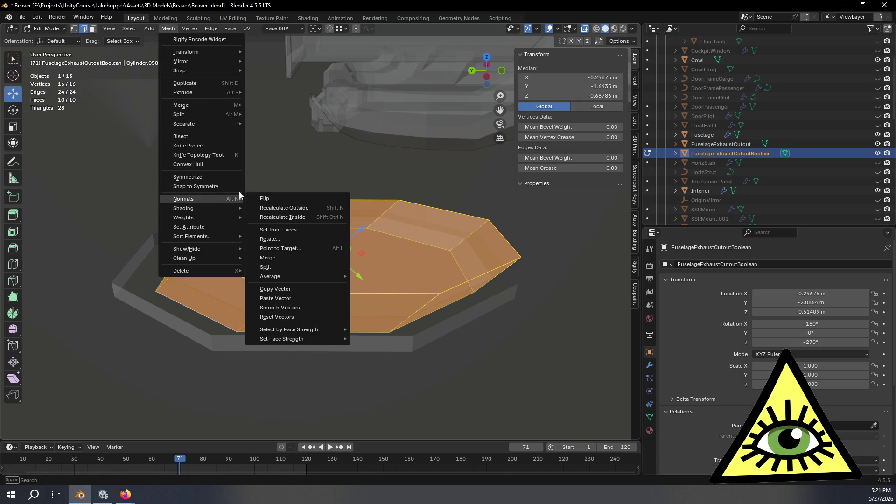
{"action": "left_click", "coordinate": [297, 213]}
{"action": "mouse_move", "coordinate": [327, 280]}
{"action": "middle_mouse_down"}
{"action": "mouse_move", "coordinate": [410, 298]}
{"action": "mouse_move", "coordinate": [434, 250]}
{"action": "mouse_move", "coordinate": [443, 308]}
{"action": "middle_mouse_up"}
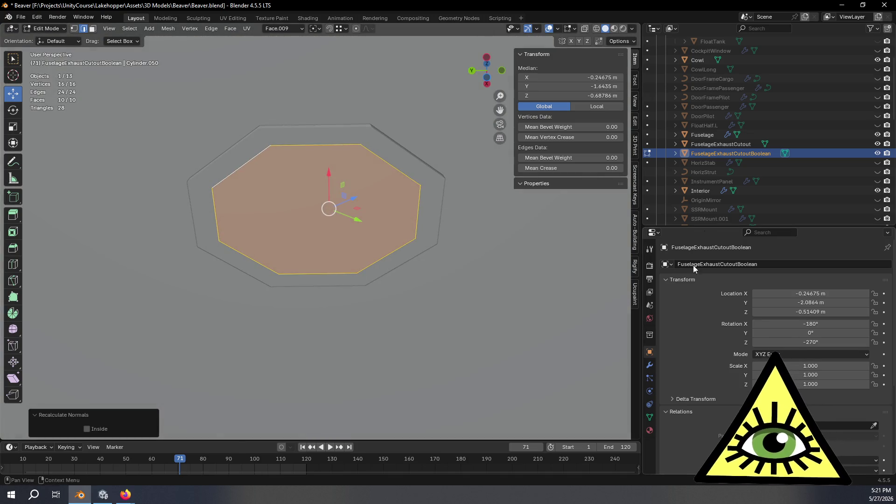
- Give the Fuselage a Difference Boolean using FuselageExhaustCutoutBoolean as cutter, then hide the cutter
{"action": "left_click", "coordinate": [716, 135]}
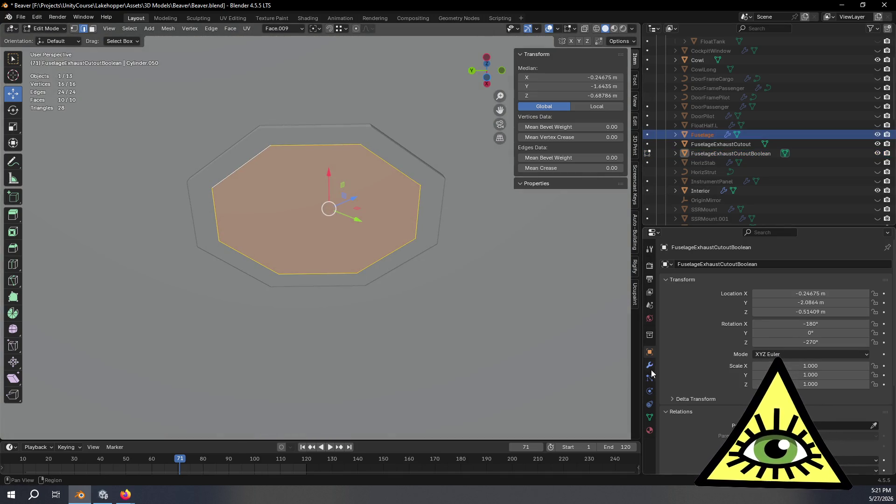
{"action": "left_click", "coordinate": [649, 365]}
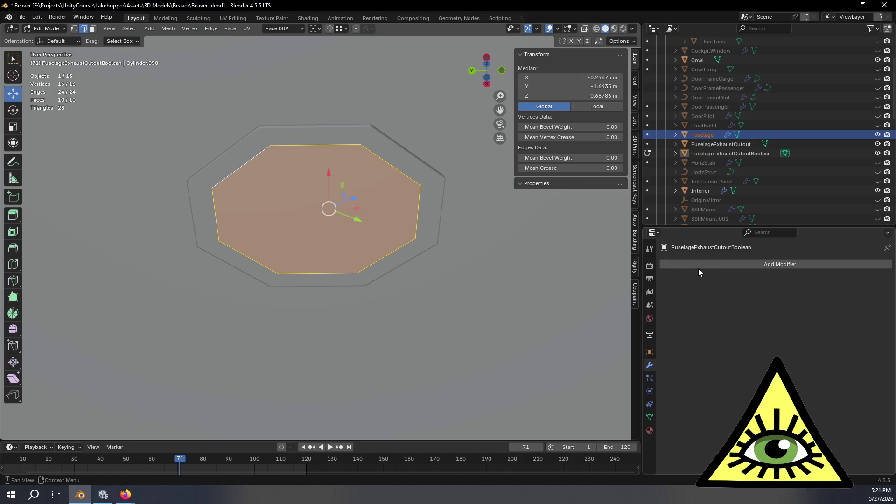
{"action": "key", "text": "Tab"}
{"action": "left_click", "coordinate": [705, 134]}
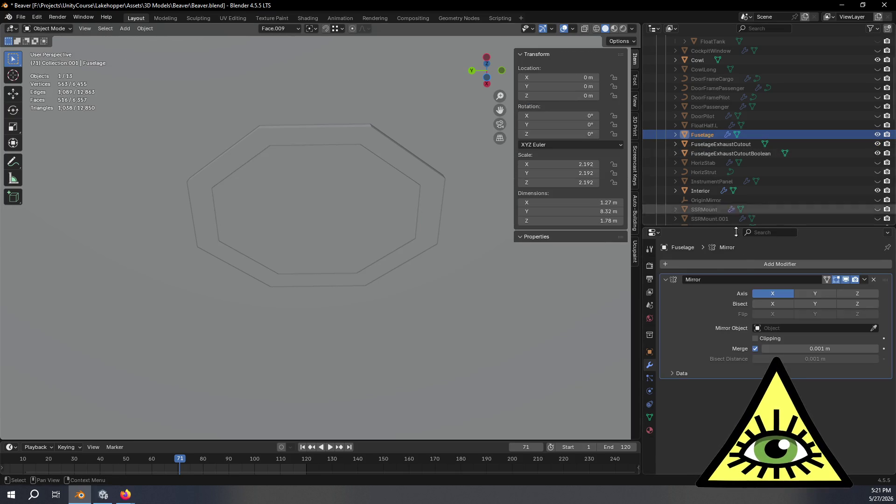
{"action": "left_click", "coordinate": [712, 264]}
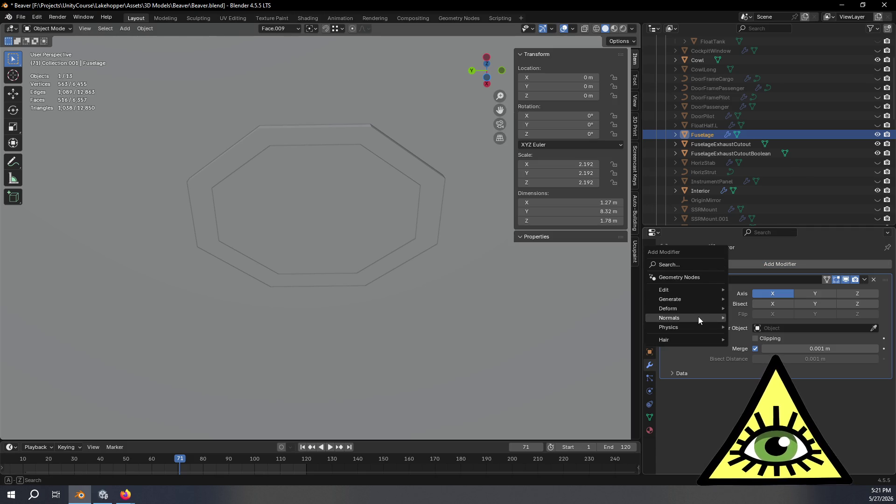
{"action": "mouse_move", "coordinate": [697, 301]}
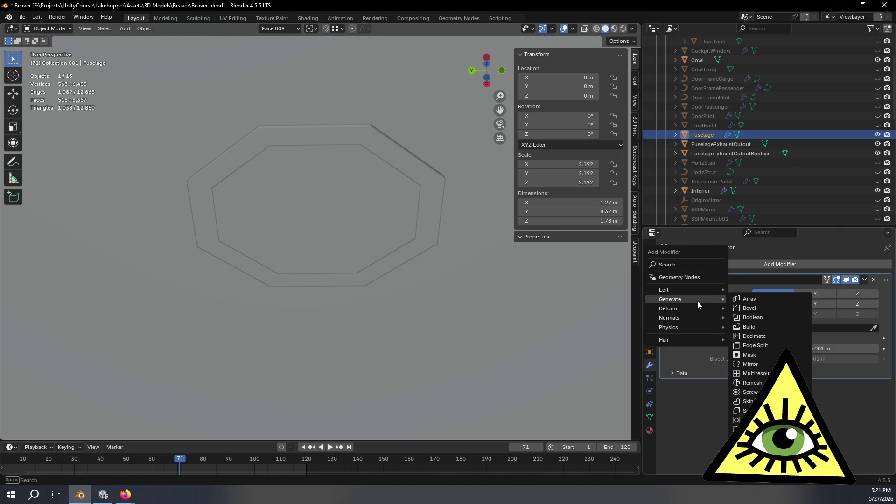
{"action": "left_click", "coordinate": [752, 317]}
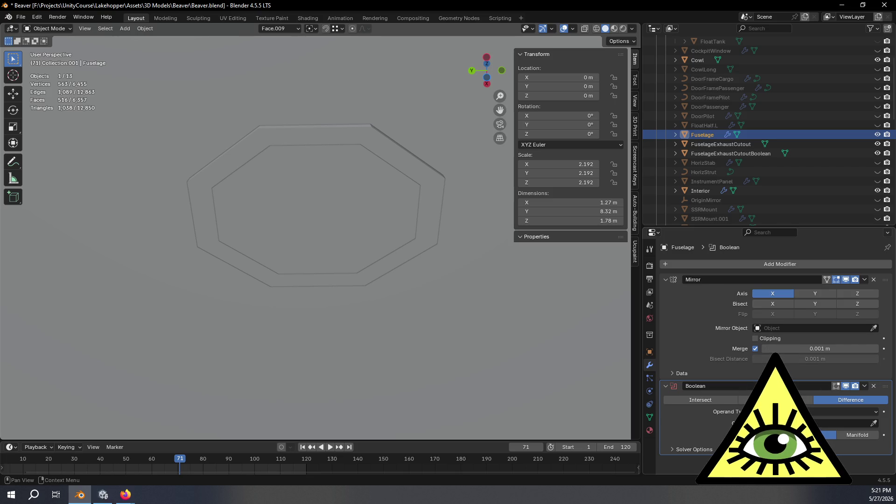
{"action": "left_click_drag", "start_coordinate": [730, 153], "coordinate": [840, 421]}
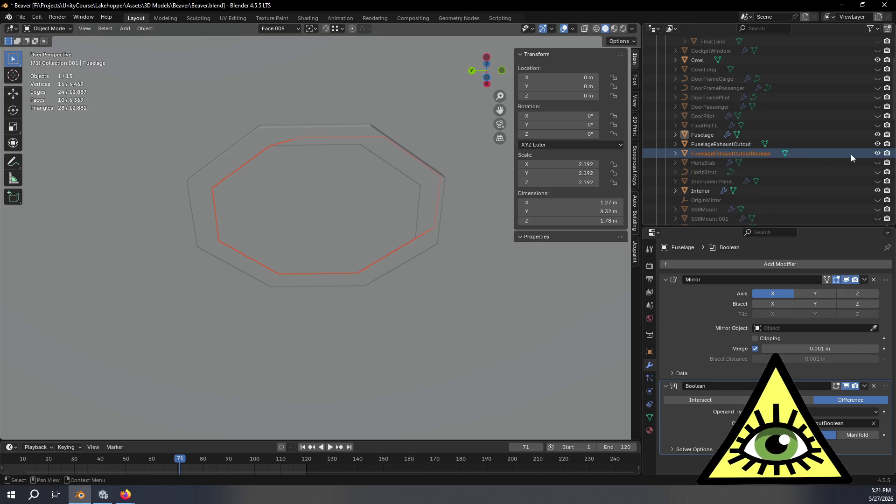
{"action": "left_click", "coordinate": [877, 153]}
{"action": "mouse_move", "coordinate": [418, 274]}
{"action": "middle_mouse_down"}
{"action": "mouse_move", "coordinate": [466, 311]}
{"action": "mouse_move", "coordinate": [463, 287]}
{"action": "mouse_move", "coordinate": [495, 315]}
{"action": "mouse_move", "coordinate": [483, 359]}
{"action": "mouse_move", "coordinate": [422, 391]}
{"action": "mouse_move", "coordinate": [362, 276]}
{"action": "middle_mouse_up"}
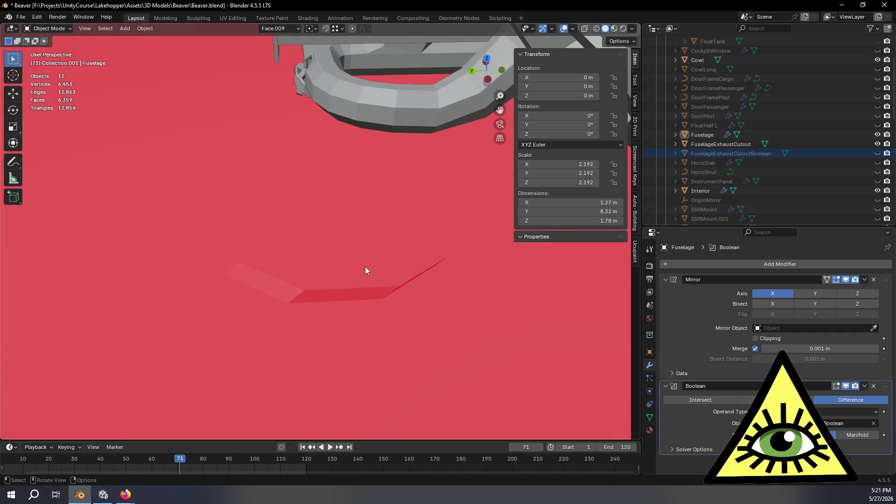
{"action": "left_click", "coordinate": [724, 145]}
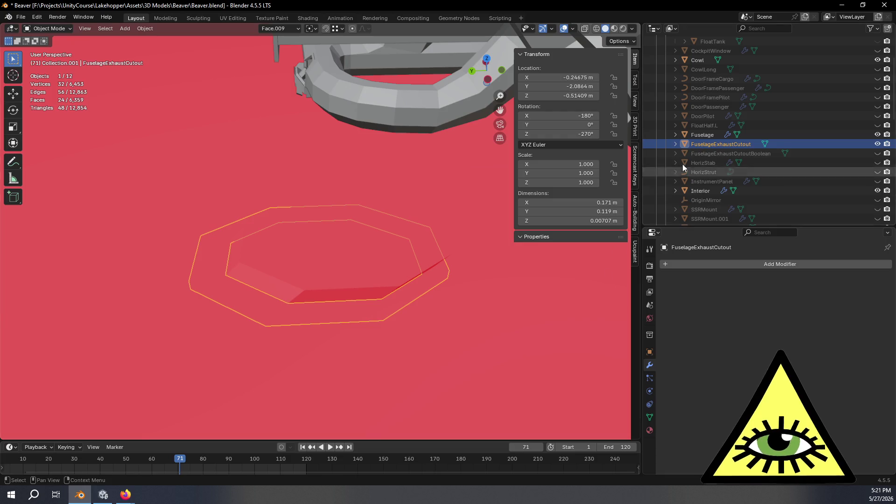
{"action": "left_click", "coordinate": [699, 136]}
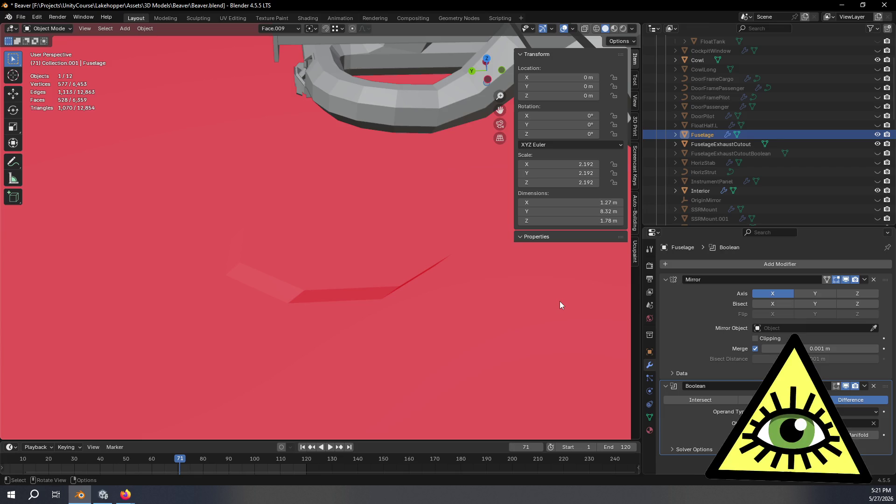
{"action": "left_click", "coordinate": [702, 448]}
{"action": "scroll", "coordinate": [704, 435], "scroll_direction": "down", "scroll_amount": 1}
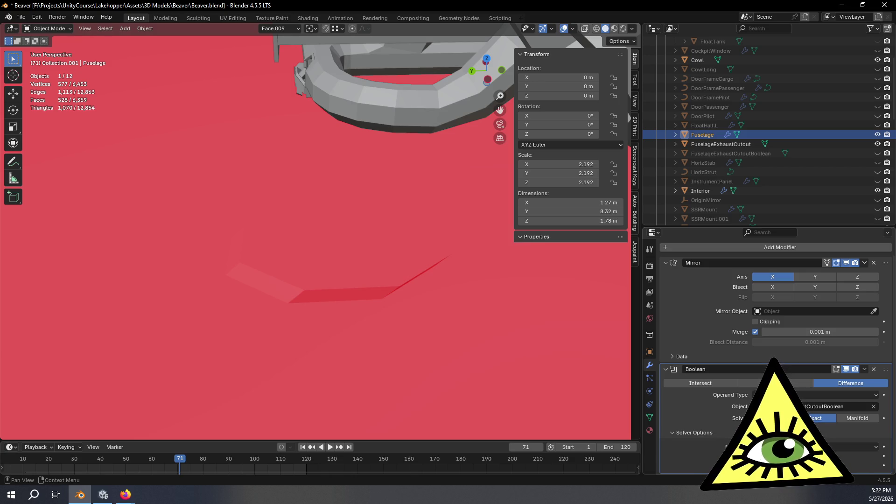
{"action": "left_click", "coordinate": [840, 446]}
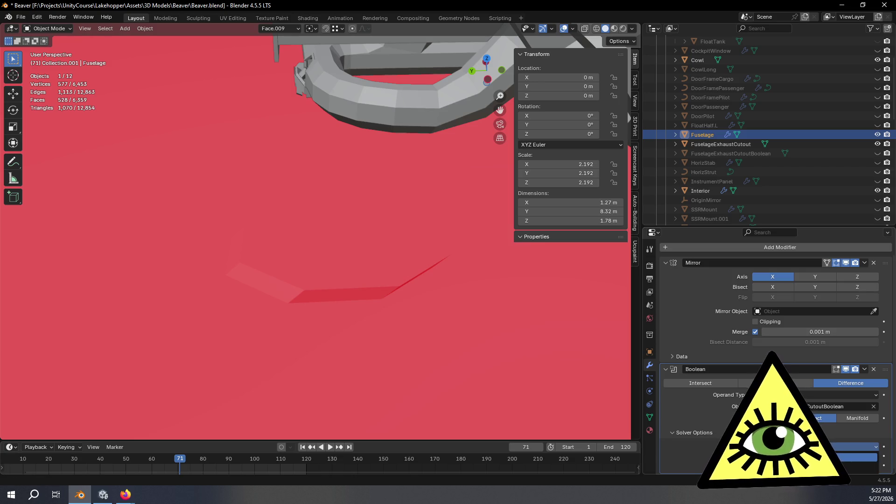
{"action": "left_click", "coordinate": [845, 457]}
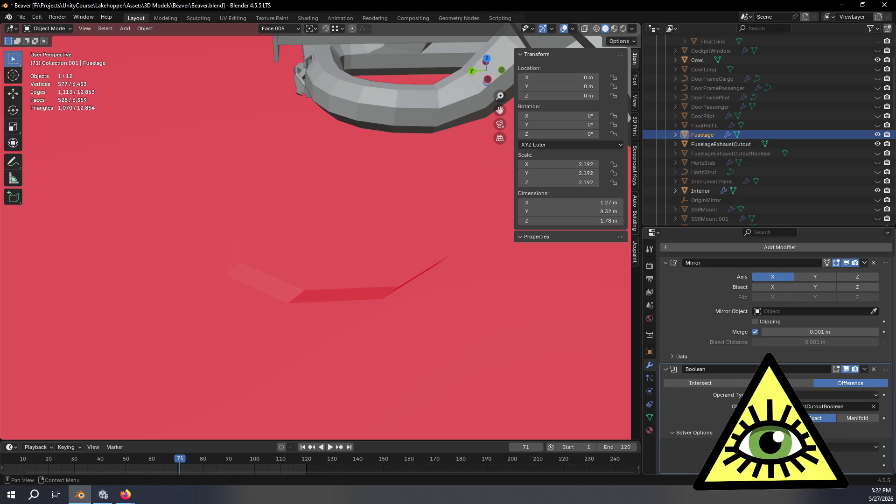
{"action": "left_click", "coordinate": [775, 383]}
{"action": "mouse_move", "coordinate": [423, 402]}
{"action": "middle_mouse_down"}
{"action": "mouse_move", "coordinate": [435, 344]}
{"action": "mouse_move", "coordinate": [461, 312]}
{"action": "mouse_move", "coordinate": [421, 339]}
{"action": "mouse_move", "coordinate": [434, 336]}
{"action": "middle_mouse_up"}
{"action": "left_click", "coordinate": [724, 381]}
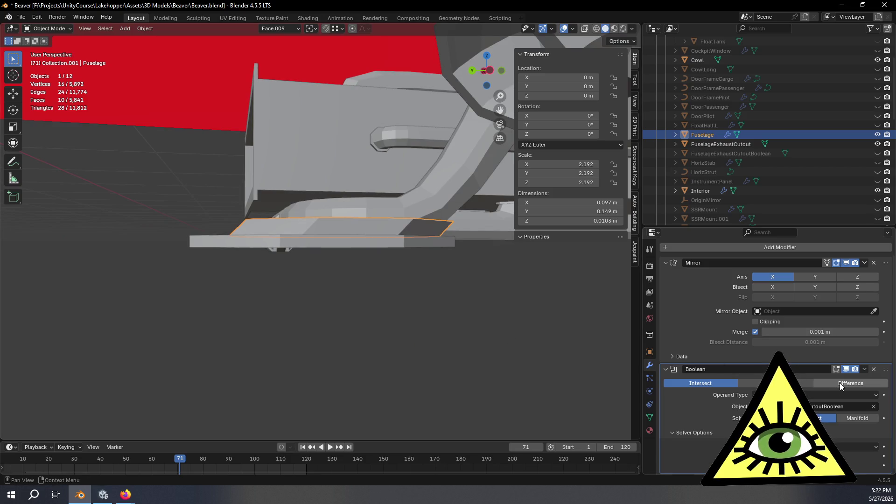
{"action": "left_click", "coordinate": [839, 383]}
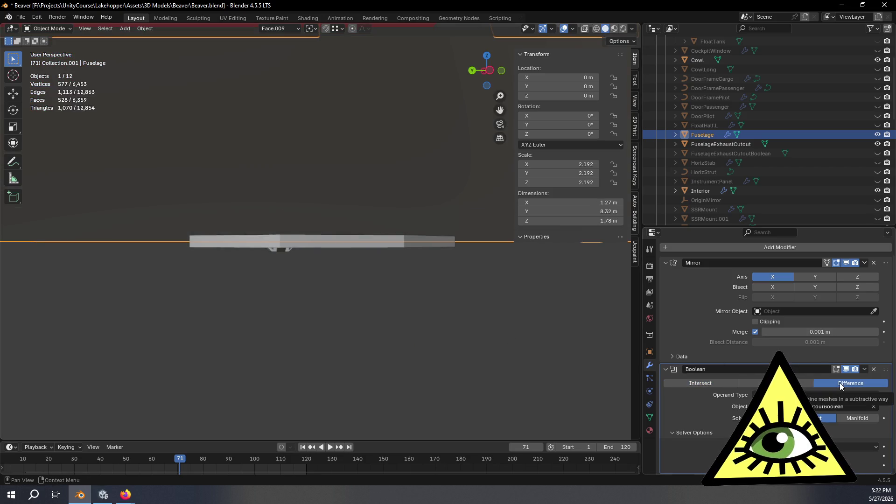
- Unhide FuselageExhaustCutoutBoolean and edit its mesh in face-select Edit Mode
{"action": "mouse_move", "coordinate": [552, 326]}
{"action": "middle_mouse_down"}
{"action": "mouse_move", "coordinate": [530, 363]}
{"action": "mouse_move", "coordinate": [537, 354]}
{"action": "middle_mouse_up"}
{"action": "left_click", "coordinate": [799, 154]}
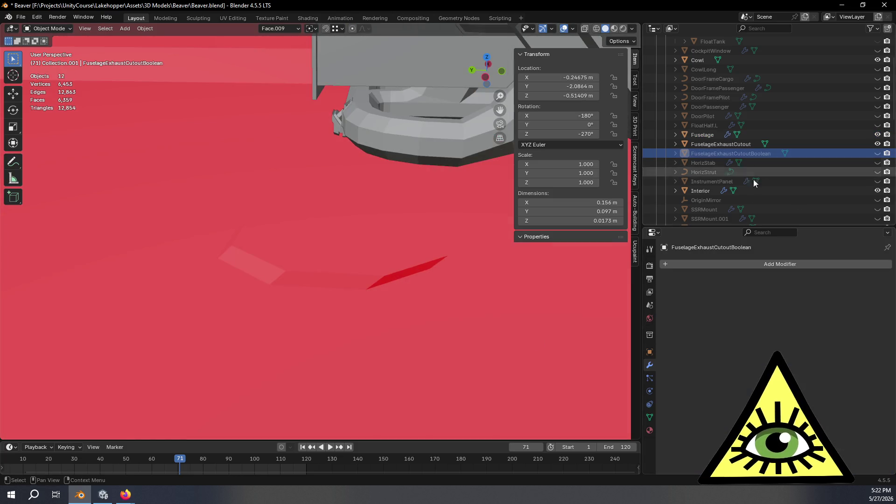
{"action": "left_click", "coordinate": [878, 153]}
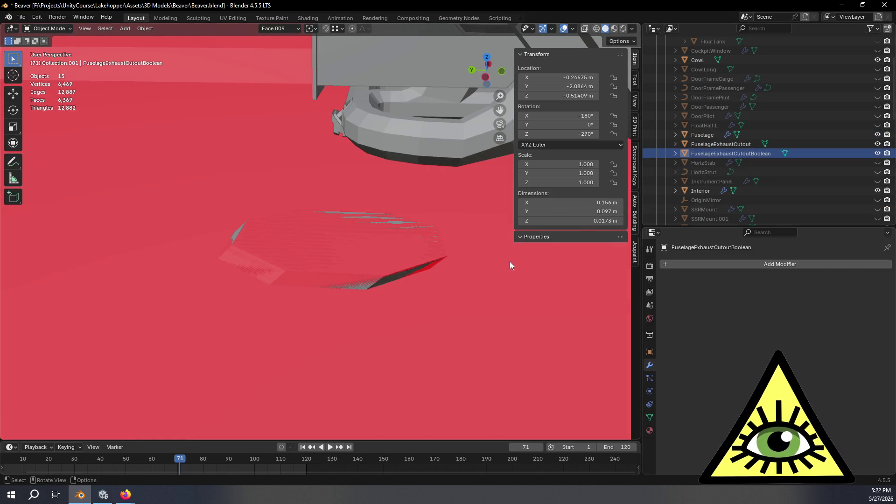
{"action": "key", "text": "Tab"}
{"action": "key", "text": "3"}
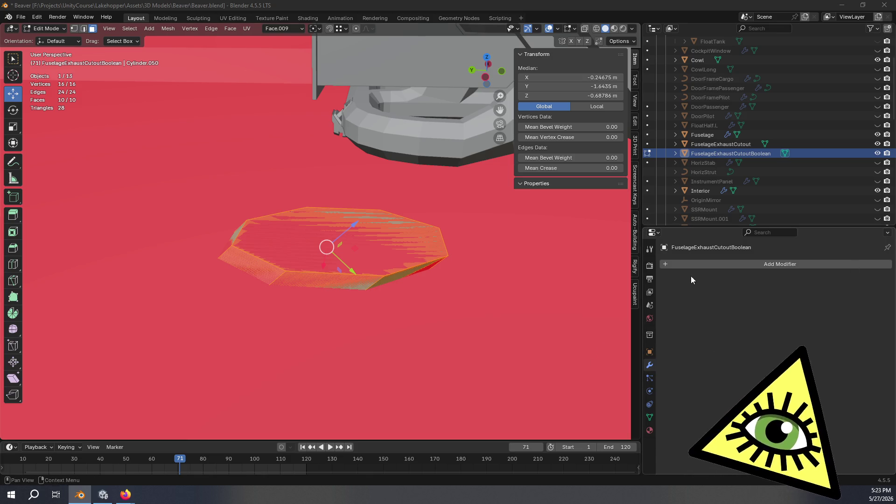
{"action": "left_click", "coordinate": [703, 134]}
- Back in Object Mode on the Fuselage, set the Boolean solver to Manifold and hide the cutter again
{"action": "key", "text": "Tab"}
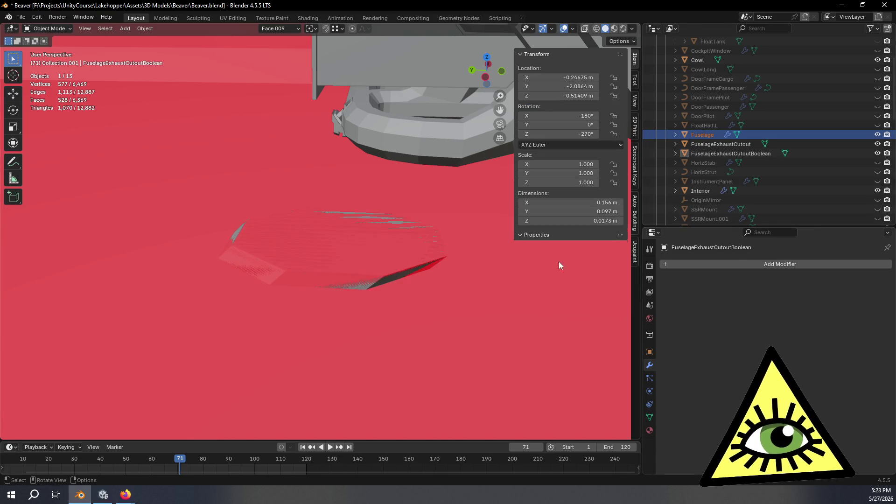
{"action": "left_click", "coordinate": [710, 132]}
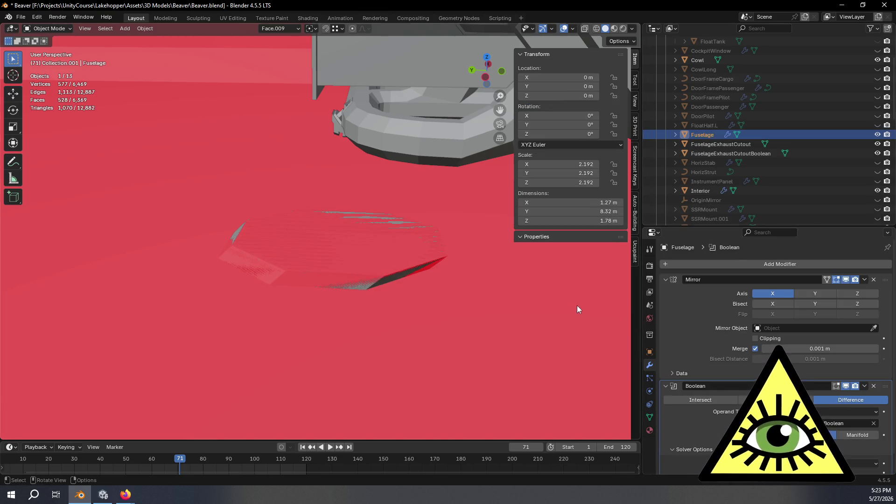
{"action": "scroll", "coordinate": [721, 377], "scroll_direction": "down", "scroll_amount": 1}
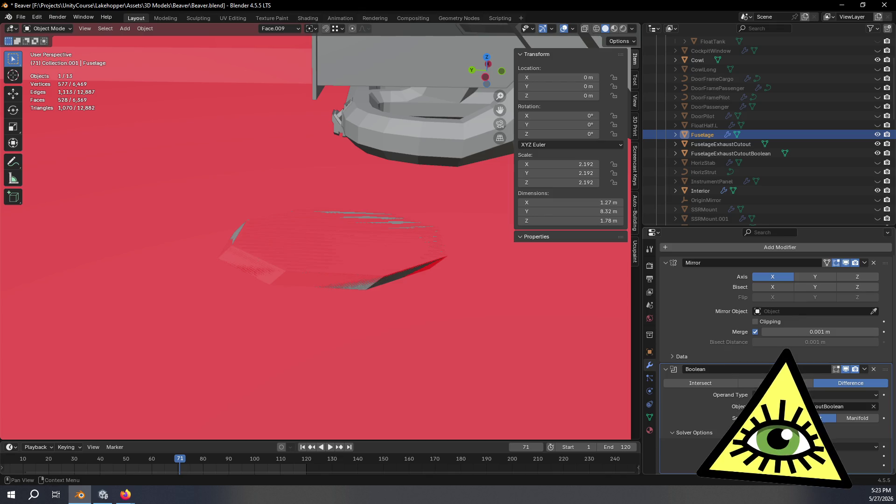
{"action": "left_click", "coordinate": [852, 419]}
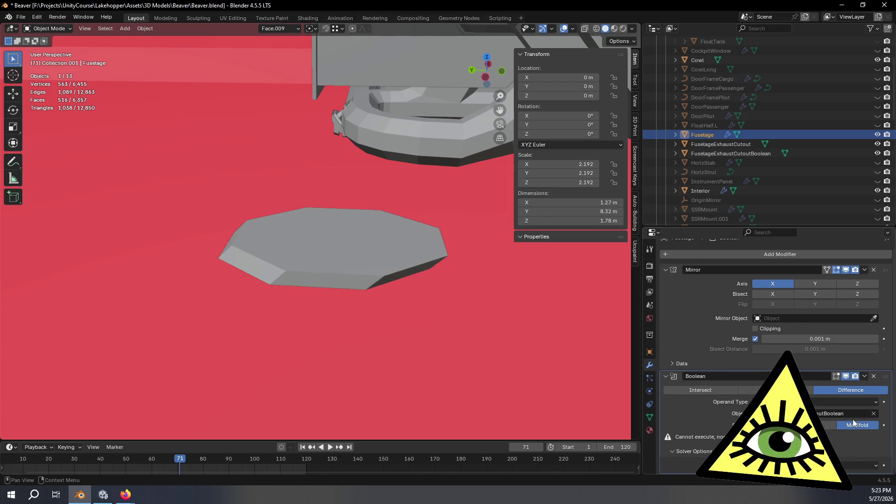
{"action": "mouse_move", "coordinate": [430, 379]}
{"action": "middle_mouse_down"}
{"action": "mouse_move", "coordinate": [433, 316]}
{"action": "mouse_move", "coordinate": [520, 290]}
{"action": "middle_mouse_up"}
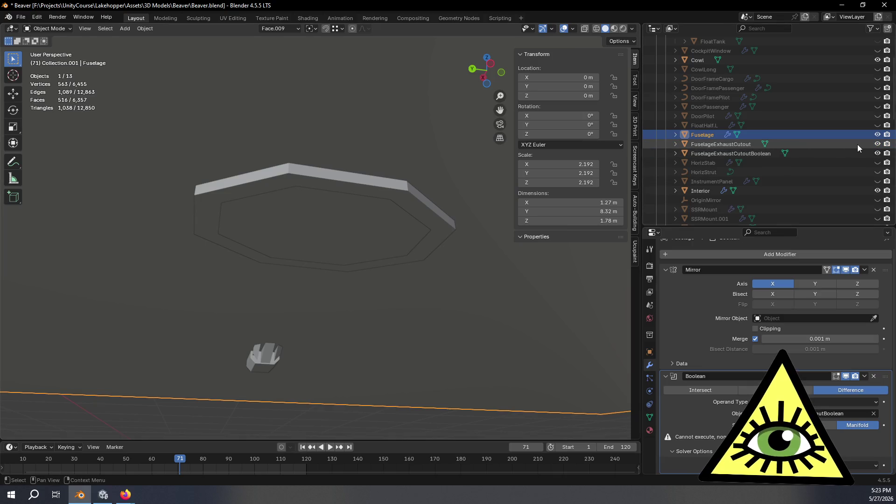
{"action": "left_click", "coordinate": [877, 153]}
{"action": "mouse_move", "coordinate": [355, 369]}
{"action": "middle_mouse_down"}
{"action": "mouse_move", "coordinate": [378, 296]}
{"action": "mouse_move", "coordinate": [381, 314]}
{"action": "mouse_move", "coordinate": [370, 325]}
{"action": "middle_mouse_up"}
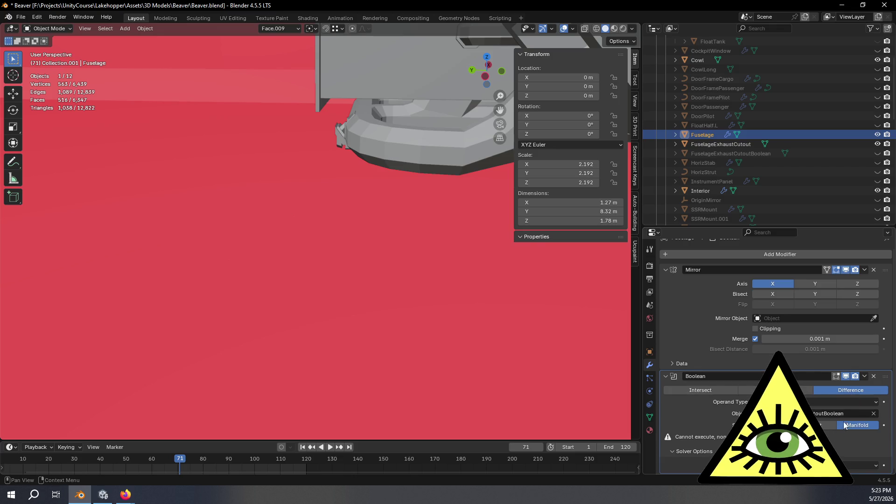
- Switch the Boolean solver to Exact, inspect its solver options, then remove the Boolean modifier
{"action": "left_click", "coordinate": [816, 424]}
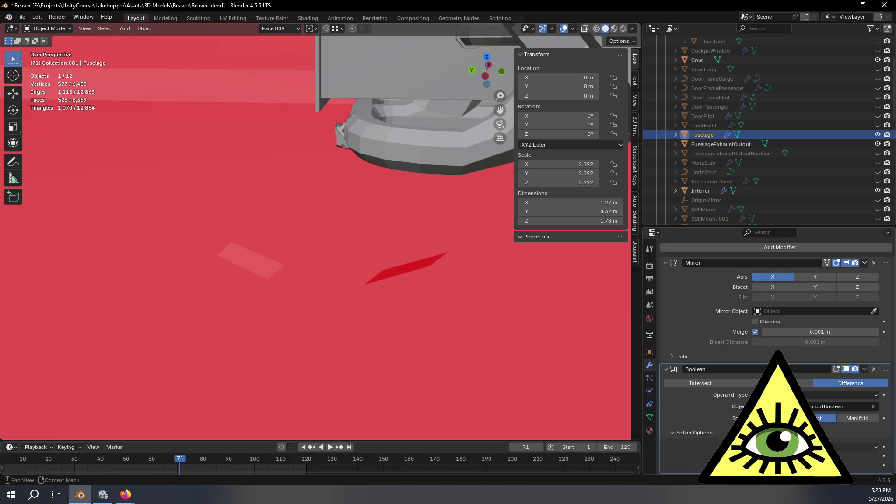
{"action": "left_click", "coordinate": [793, 447]}
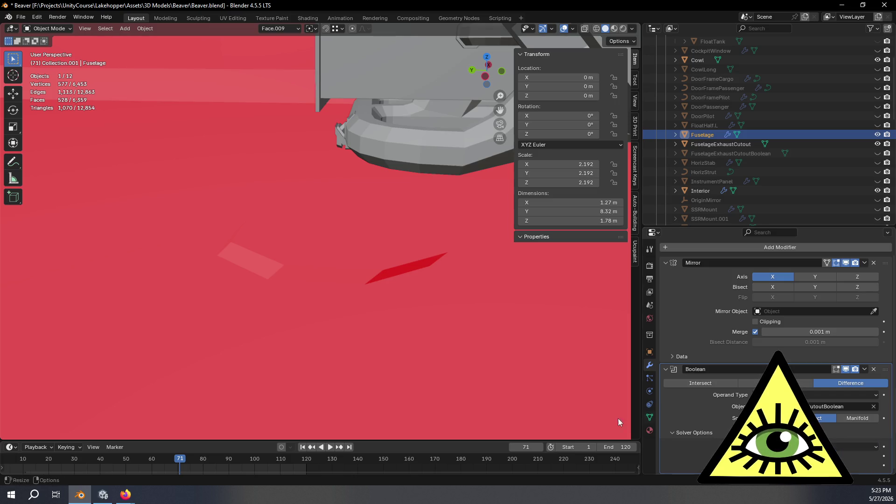
{"action": "mouse_move", "coordinate": [440, 374]}
{"action": "middle_mouse_down"}
{"action": "mouse_move", "coordinate": [550, 344]}
{"action": "mouse_move", "coordinate": [524, 294]}
{"action": "mouse_move", "coordinate": [411, 307]}
{"action": "mouse_move", "coordinate": [437, 320]}
{"action": "mouse_move", "coordinate": [465, 375]}
{"action": "mouse_move", "coordinate": [449, 344]}
{"action": "mouse_move", "coordinate": [455, 356]}
{"action": "middle_mouse_up"}
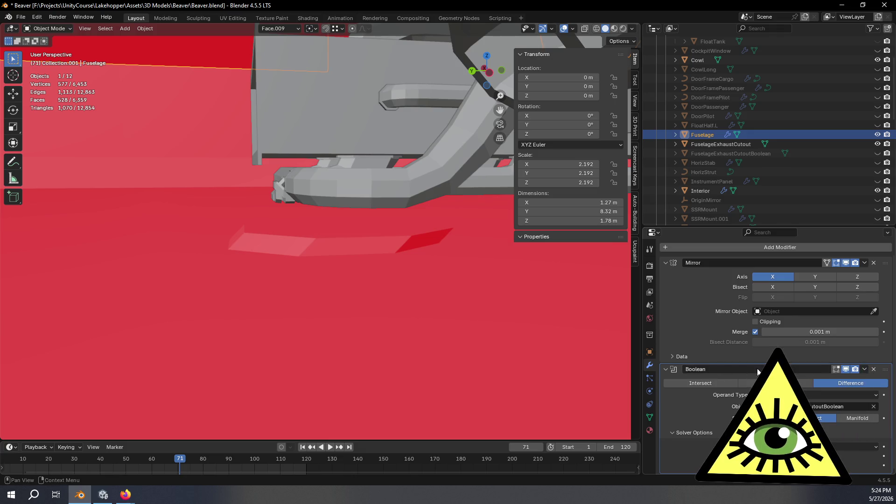
{"action": "left_click", "coordinate": [873, 369]}
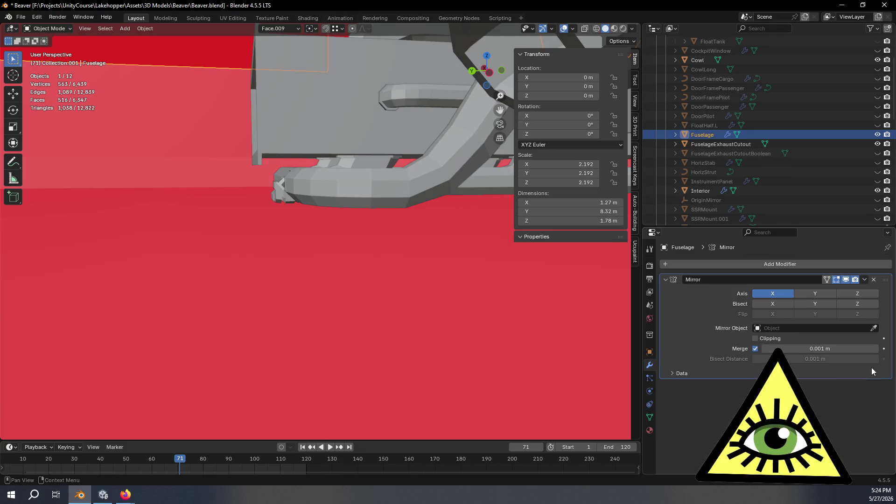
- Browse the Add Modifier categories without adding one, then view the octagonal opening from above
{"action": "left_click", "coordinate": [716, 265]}
{"action": "mouse_move", "coordinate": [716, 264]}
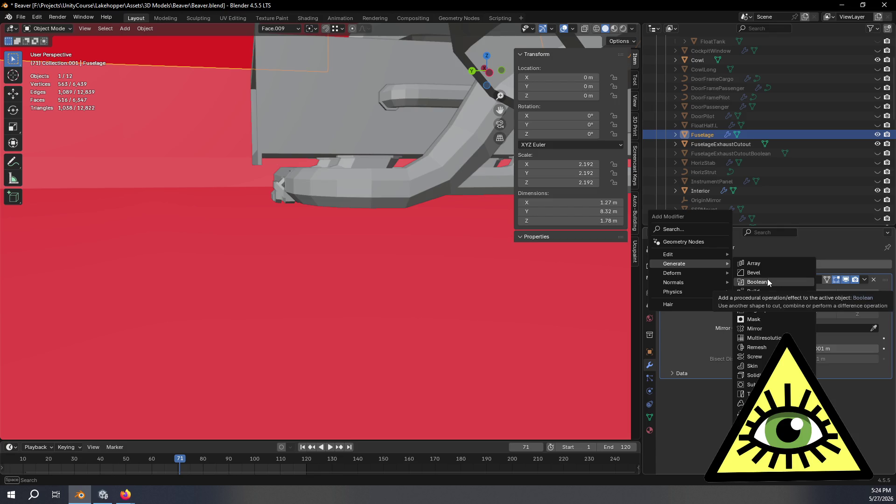
{"action": "mouse_move", "coordinate": [687, 273]}
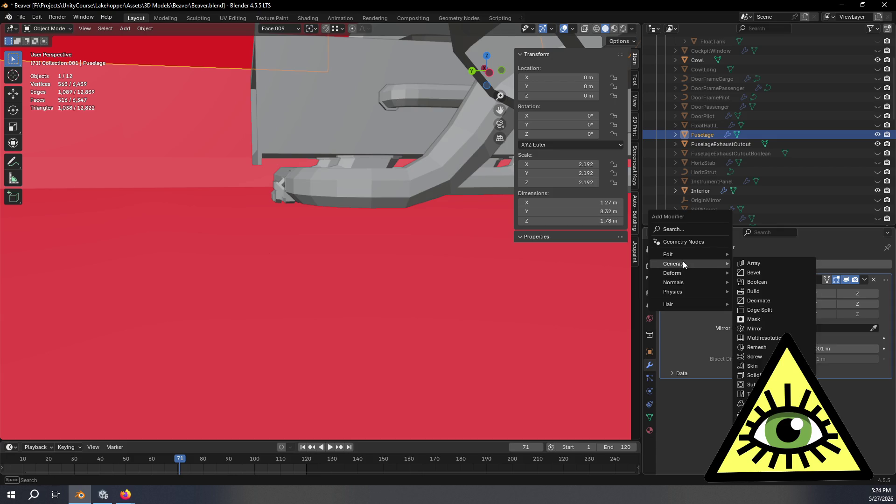
{"action": "mouse_move", "coordinate": [684, 254]}
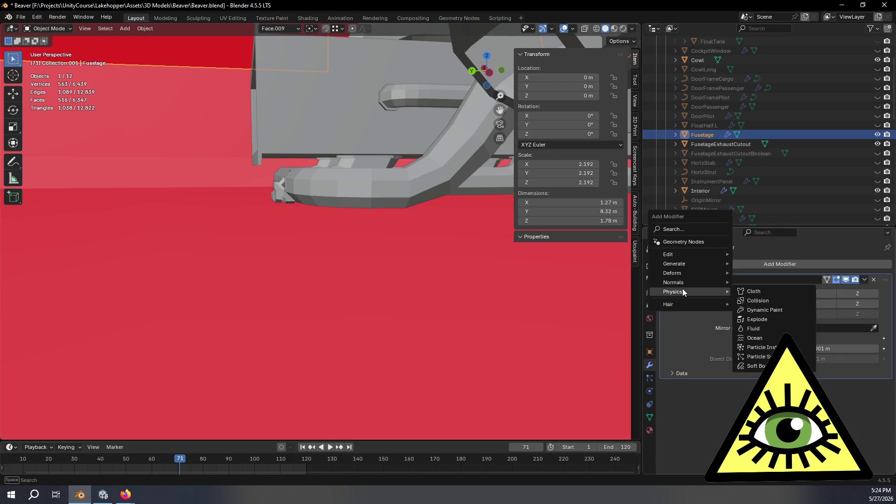
{"action": "key", "text": "Escape"}
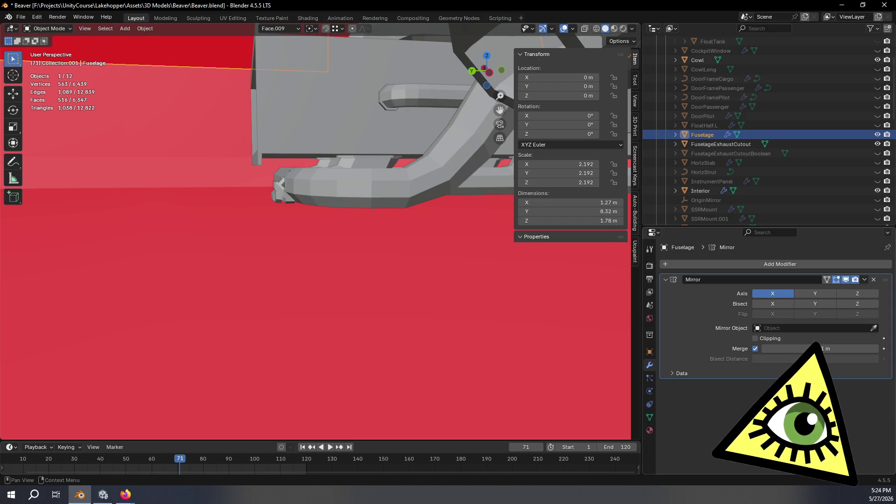
{"action": "mouse_move", "coordinate": [495, 387]}
{"action": "middle_mouse_down"}
{"action": "mouse_move", "coordinate": [382, 299]}
{"action": "mouse_move", "coordinate": [413, 250]}
{"action": "mouse_move", "coordinate": [447, 312]}
{"action": "mouse_move", "coordinate": [456, 271]}
{"action": "mouse_move", "coordinate": [422, 297]}
{"action": "mouse_move", "coordinate": [422, 360]}
{"action": "mouse_move", "coordinate": [408, 334]}
{"action": "mouse_move", "coordinate": [432, 282]}
{"action": "middle_mouse_up"}
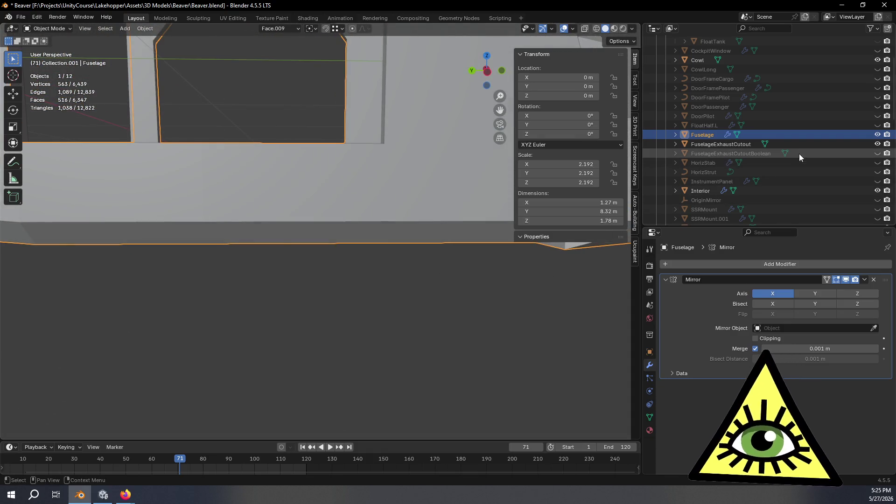
{"action": "mouse_move", "coordinate": [354, 332]}
{"action": "middle_mouse_down"}
{"action": "mouse_move", "coordinate": [383, 288]}
{"action": "mouse_move", "coordinate": [369, 315]}
{"action": "mouse_move", "coordinate": [458, 307]}
{"action": "mouse_move", "coordinate": [452, 321]}
{"action": "mouse_move", "coordinate": [359, 302]}
{"action": "mouse_move", "coordinate": [424, 290]}
{"action": "mouse_move", "coordinate": [282, 262]}
{"action": "mouse_move", "coordinate": [434, 294]}
{"action": "mouse_move", "coordinate": [427, 281]}
{"action": "middle_mouse_up"}
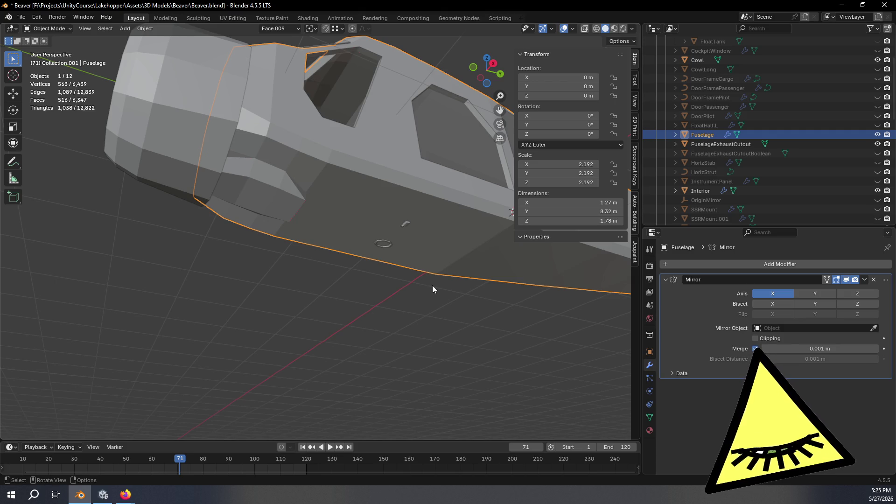
{"action": "mouse_move", "coordinate": [432, 285]}
{"action": "middle_mouse_down"}
{"action": "mouse_move", "coordinate": [363, 276]}
{"action": "mouse_move", "coordinate": [462, 288]}
{"action": "mouse_move", "coordinate": [442, 285]}
{"action": "mouse_move", "coordinate": [519, 276]}
{"action": "mouse_move", "coordinate": [387, 307]}
{"action": "mouse_move", "coordinate": [443, 327]}
{"action": "mouse_move", "coordinate": [450, 339]}
{"action": "mouse_move", "coordinate": [379, 326]}
{"action": "mouse_move", "coordinate": [420, 336]}
{"action": "mouse_move", "coordinate": [420, 296]}
{"action": "mouse_move", "coordinate": [367, 339]}
{"action": "mouse_move", "coordinate": [394, 320]}
{"action": "mouse_move", "coordinate": [315, 334]}
{"action": "mouse_move", "coordinate": [372, 362]}
{"action": "mouse_move", "coordinate": [323, 302]}
{"action": "mouse_move", "coordinate": [420, 271]}
{"action": "middle_mouse_up"}
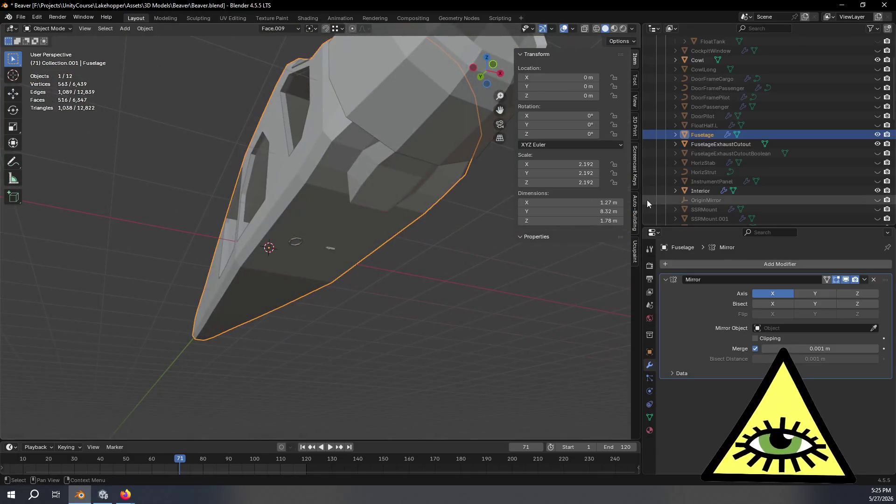
{"action": "scroll", "coordinate": [840, 161], "scroll_direction": "down", "scroll_amount": 4}
{"action": "scroll", "coordinate": [836, 169], "scroll_direction": "down", "scroll_amount": 4}
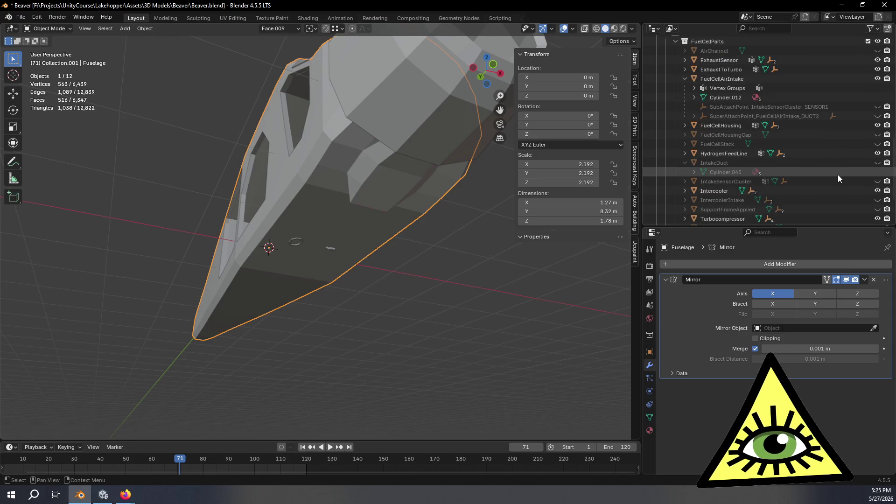
- Unhide TurbocompressorExhaust, frame it, and orbit around the exhaust assembly
{"action": "scroll", "coordinate": [838, 175], "scroll_direction": "down", "scroll_amount": 5}
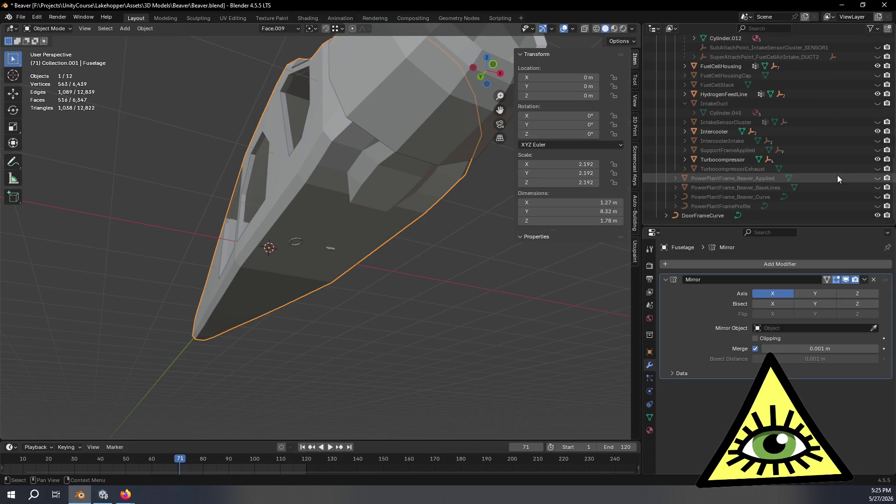
{"action": "left_click", "coordinate": [811, 168]}
{"action": "left_click", "coordinate": [877, 168]}
{"action": "key", "text": "KP_Decimal"}
{"action": "mouse_move", "coordinate": [419, 249]}
{"action": "middle_mouse_down"}
{"action": "mouse_move", "coordinate": [459, 293]}
{"action": "mouse_move", "coordinate": [421, 303]}
{"action": "mouse_move", "coordinate": [431, 292]}
{"action": "mouse_move", "coordinate": [314, 292]}
{"action": "mouse_move", "coordinate": [392, 294]}
{"action": "middle_mouse_up"}
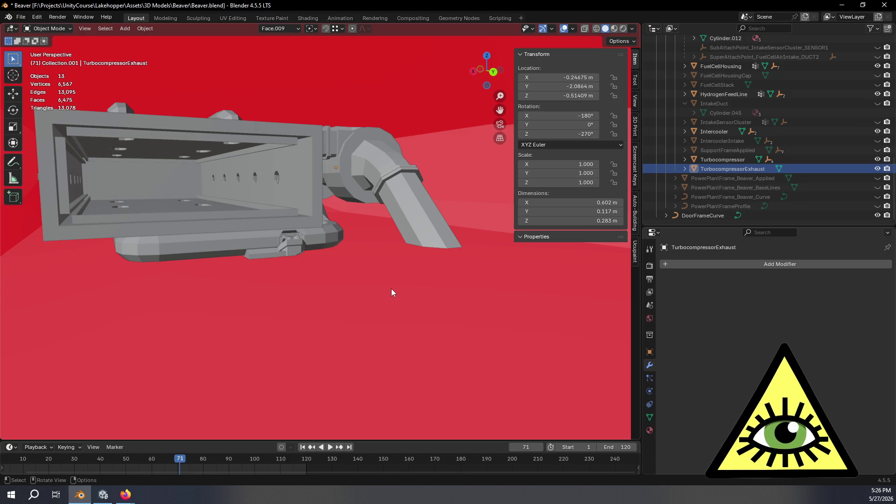
{"action": "mouse_move", "coordinate": [391, 290]}
{"action": "middle_mouse_down"}
{"action": "mouse_move", "coordinate": [383, 276]}
{"action": "mouse_move", "coordinate": [410, 288]}
{"action": "mouse_move", "coordinate": [273, 290]}
{"action": "mouse_move", "coordinate": [250, 266]}
{"action": "mouse_move", "coordinate": [292, 272]}
{"action": "mouse_move", "coordinate": [306, 295]}
{"action": "mouse_move", "coordinate": [346, 290]}
{"action": "mouse_move", "coordinate": [320, 278]}
{"action": "mouse_move", "coordinate": [250, 301]}
{"action": "mouse_move", "coordinate": [183, 262]}
{"action": "mouse_move", "coordinate": [256, 256]}
{"action": "mouse_move", "coordinate": [216, 261]}
{"action": "mouse_move", "coordinate": [214, 252]}
{"action": "mouse_move", "coordinate": [244, 237]}
{"action": "middle_mouse_up"}
{"action": "scroll", "coordinate": [217, 257], "scroll_direction": "up", "scroll_amount": 5}
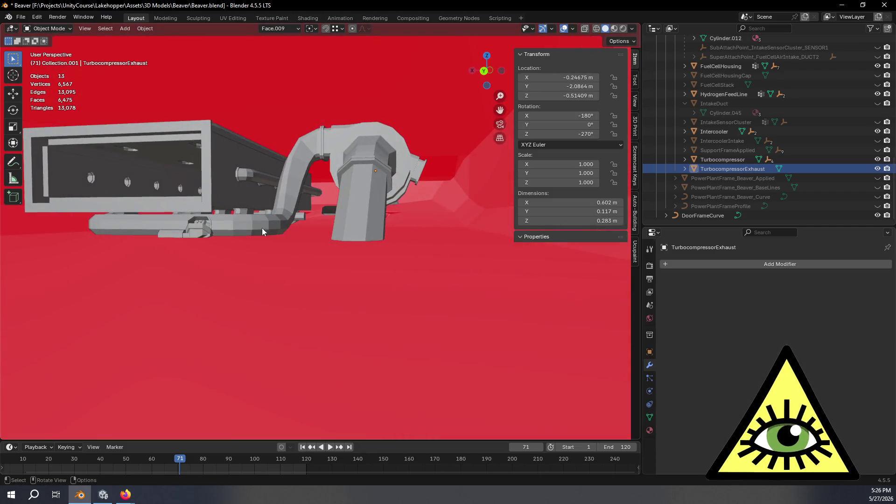
- Check the exhaust's position under the fuselage in Left Orthographic view, panning and zooming along it
{"action": "left_click", "coordinate": [501, 71]}
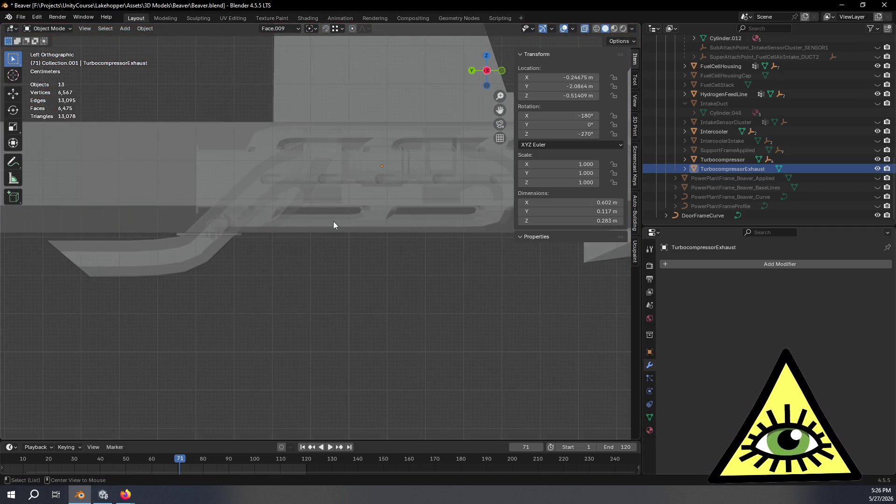
{"action": "scroll", "coordinate": [341, 231], "scroll_direction": "up", "scroll_amount": 3}
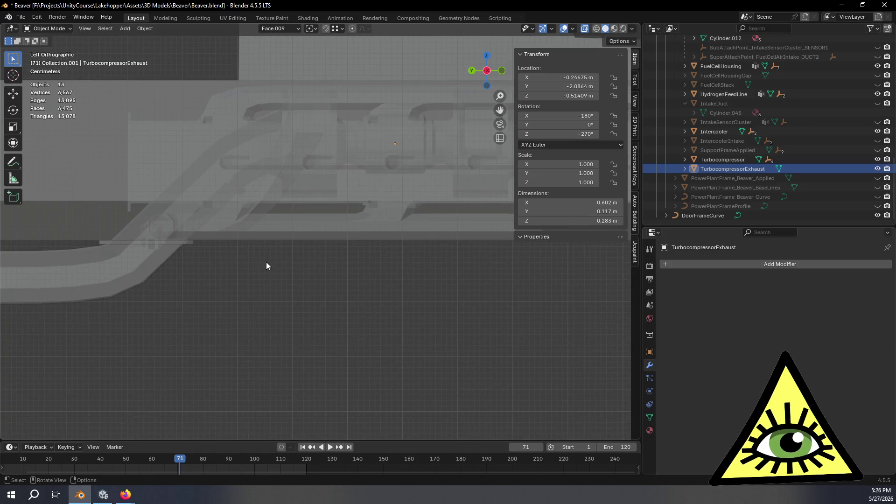
{"action": "mouse_move", "coordinate": [328, 245]}
{"action": "middle_mouse_down", "text": "shift"}
{"action": "mouse_move", "coordinate": [236, 237]}
{"action": "mouse_move", "coordinate": [169, 245]}
{"action": "mouse_move", "coordinate": [234, 242]}
{"action": "mouse_move", "coordinate": [239, 226]}
{"action": "mouse_move", "coordinate": [324, 228]}
{"action": "mouse_move", "coordinate": [315, 224]}
{"action": "mouse_move", "coordinate": [322, 219]}
{"action": "mouse_move", "coordinate": [228, 242]}
{"action": "mouse_move", "coordinate": [373, 259]}
{"action": "mouse_move", "coordinate": [333, 269]}
{"action": "middle_mouse_up", "text": "shift"}
{"action": "left_click", "coordinate": [501, 71]}
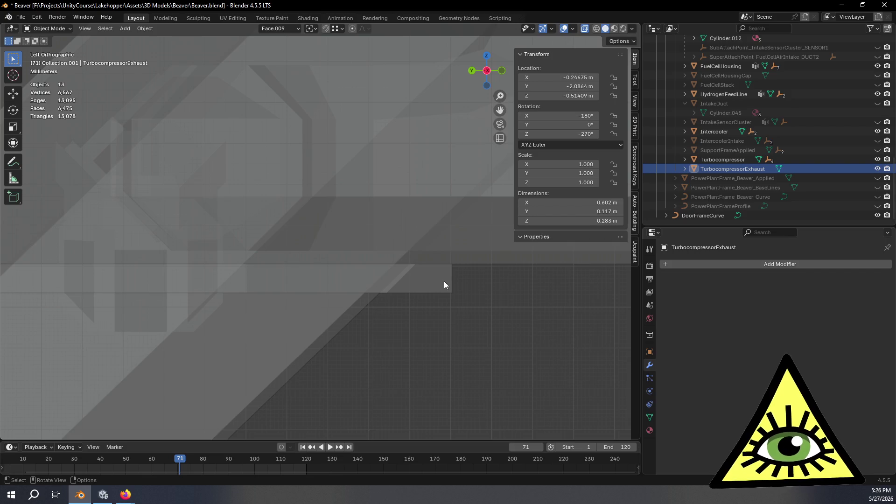
{"action": "mouse_move", "coordinate": [452, 278]}
{"action": "middle_mouse_down"}
{"action": "mouse_move", "coordinate": [502, 289]}
{"action": "mouse_move", "coordinate": [486, 293]}
{"action": "mouse_move", "coordinate": [485, 283]}
{"action": "middle_mouse_up"}
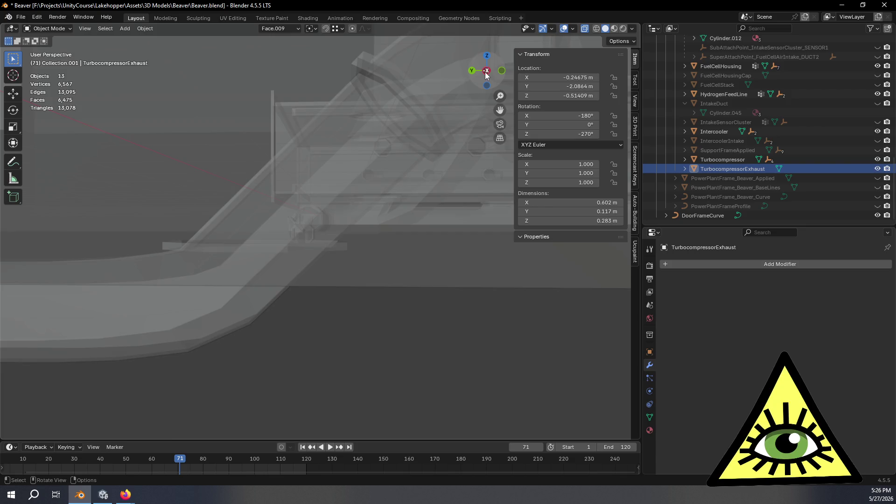
{"action": "left_click", "coordinate": [485, 71]}
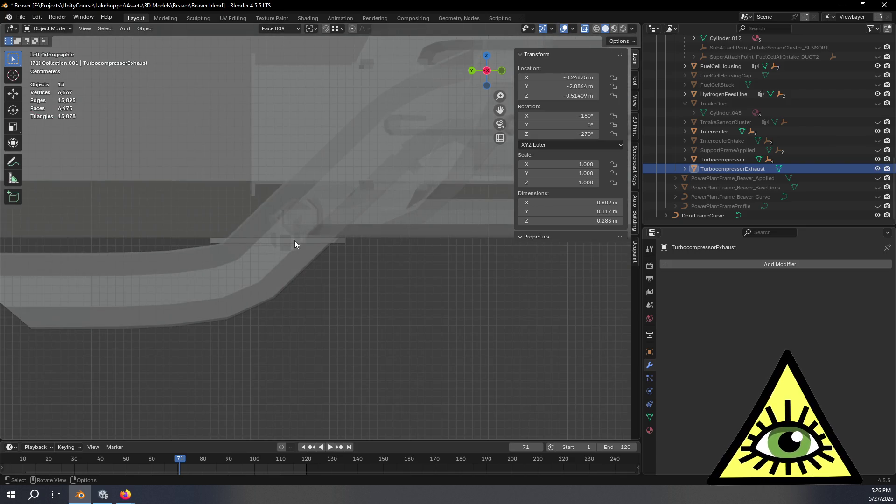
{"action": "scroll", "coordinate": [297, 241], "scroll_direction": "up", "scroll_amount": 5}
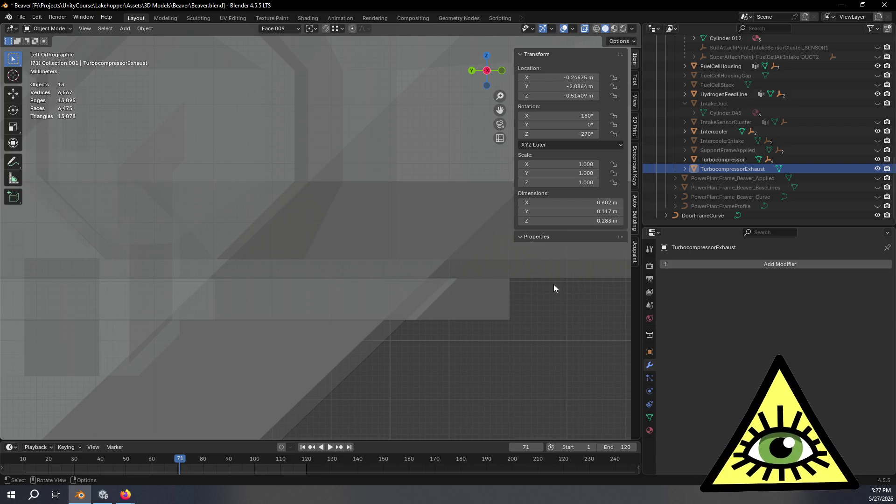
{"action": "scroll", "coordinate": [546, 280], "scroll_direction": "down", "scroll_amount": 5}
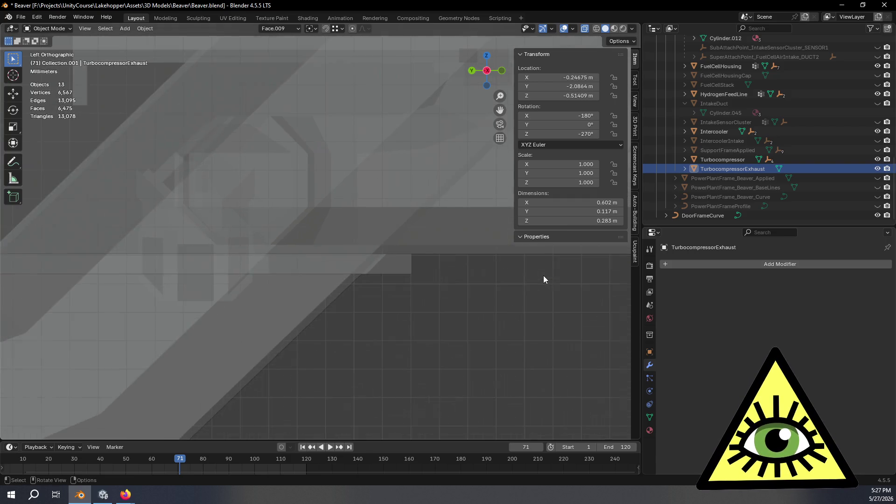
{"action": "mouse_move", "coordinate": [559, 293]}
{"action": "middle_mouse_down", "text": "shift"}
{"action": "mouse_move", "coordinate": [323, 282]}
{"action": "mouse_move", "coordinate": [456, 282]}
{"action": "mouse_move", "coordinate": [393, 284]}
{"action": "middle_mouse_up", "text": "shift"}
{"action": "scroll", "coordinate": [456, 268], "scroll_direction": "up", "scroll_amount": 4}
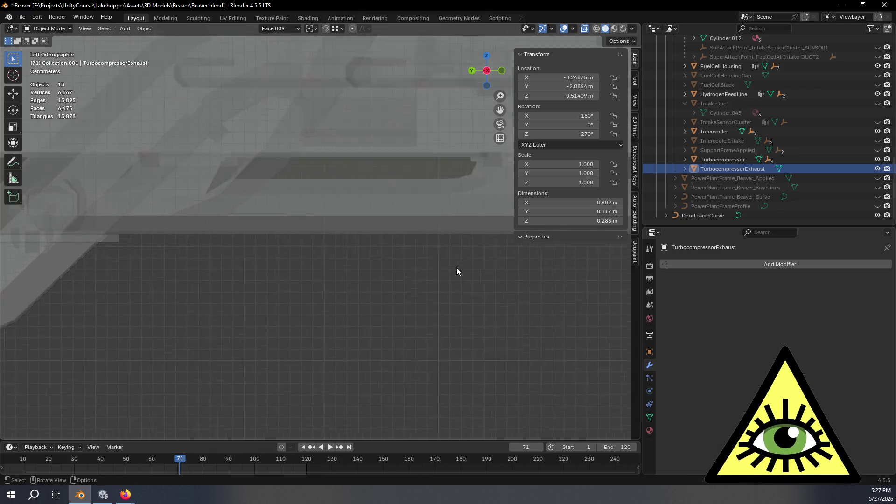
{"action": "scroll", "coordinate": [457, 270], "scroll_direction": "down", "scroll_amount": 3}
{"action": "mouse_move", "coordinate": [475, 271]}
{"action": "middle_mouse_down", "text": "shift"}
{"action": "mouse_move", "coordinate": [239, 308]}
{"action": "mouse_move", "coordinate": [319, 333]}
{"action": "mouse_move", "coordinate": [247, 389]}
{"action": "mouse_move", "coordinate": [292, 365]}
{"action": "mouse_move", "coordinate": [517, 369]}
{"action": "mouse_move", "coordinate": [402, 351]}
{"action": "mouse_move", "coordinate": [134, 348]}
{"action": "mouse_move", "coordinate": [203, 305]}
{"action": "mouse_move", "coordinate": [224, 312]}
{"action": "mouse_move", "coordinate": [203, 309]}
{"action": "mouse_move", "coordinate": [216, 312]}
{"action": "mouse_move", "coordinate": [243, 280]}
{"action": "middle_mouse_up", "text": "shift"}
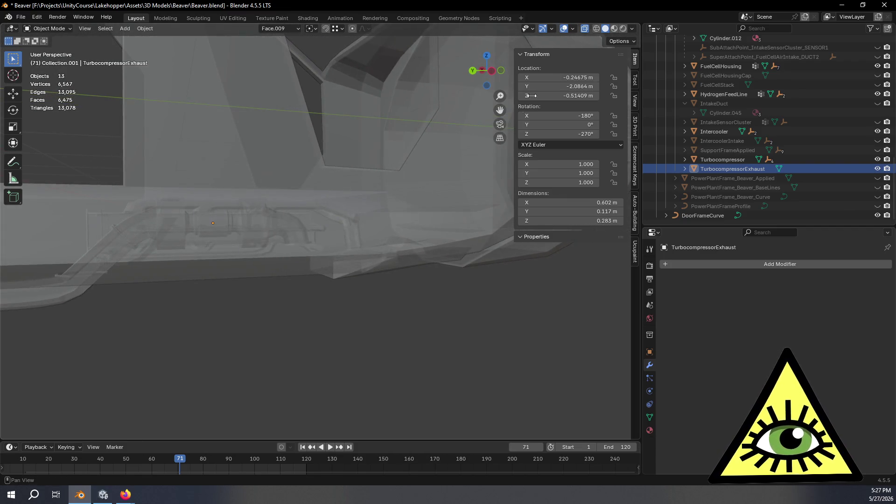
- Recheck the side view along the X axis, then select the Fuselage
{"action": "left_click", "coordinate": [491, 71]}
{"action": "mouse_move", "coordinate": [270, 181]}
{"action": "middle_mouse_down", "text": "shift"}
{"action": "mouse_move", "coordinate": [253, 235]}
{"action": "mouse_move", "coordinate": [489, 282]}
{"action": "mouse_move", "coordinate": [475, 231]}
{"action": "mouse_move", "coordinate": [450, 200]}
{"action": "mouse_move", "coordinate": [440, 280]}
{"action": "mouse_move", "coordinate": [424, 238]}
{"action": "mouse_move", "coordinate": [388, 234]}
{"action": "mouse_move", "coordinate": [399, 248]}
{"action": "mouse_move", "coordinate": [435, 215]}
{"action": "middle_mouse_up", "text": "shift"}
{"action": "scroll", "coordinate": [423, 237], "scroll_direction": "up", "scroll_amount": 1}
{"action": "left_click", "coordinate": [489, 73]}
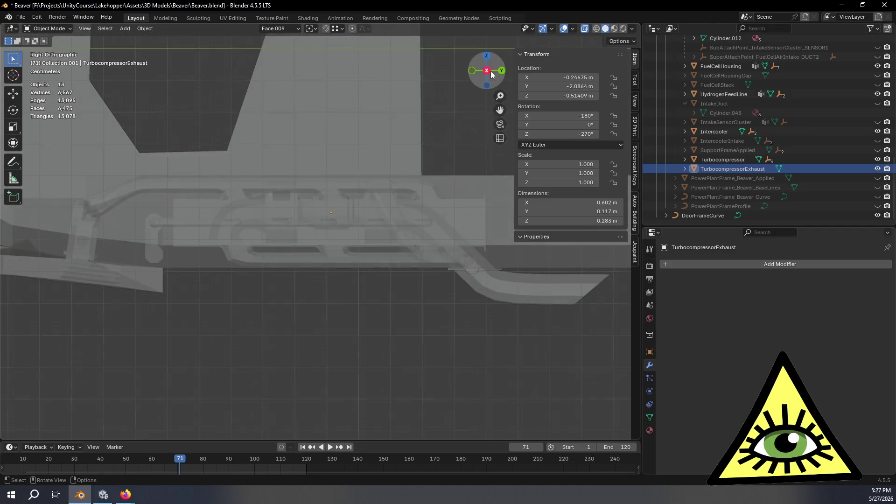
{"action": "scroll", "coordinate": [434, 296], "scroll_direction": "down", "scroll_amount": 2}
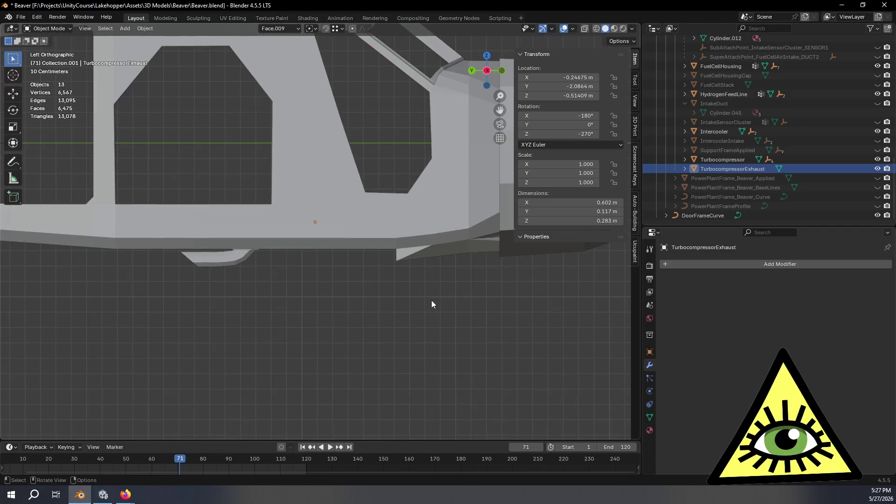
{"action": "scroll", "coordinate": [432, 299], "scroll_direction": "down", "scroll_amount": 2}
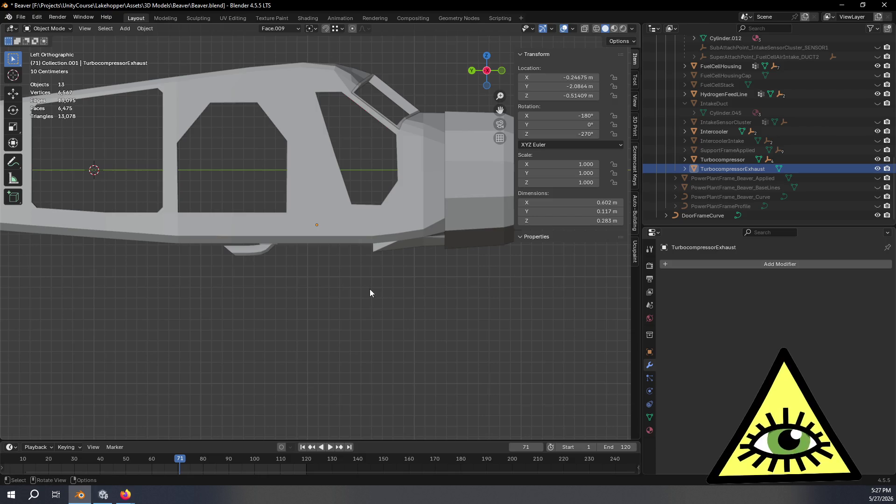
{"action": "scroll", "coordinate": [372, 287], "scroll_direction": "up", "scroll_amount": 3}
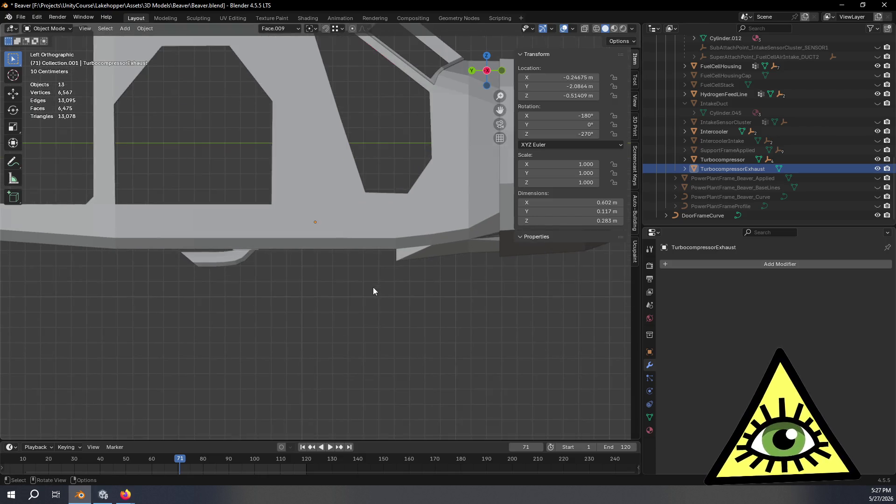
{"action": "mouse_move", "coordinate": [415, 276]}
{"action": "middle_mouse_down"}
{"action": "mouse_move", "coordinate": [454, 282]}
{"action": "mouse_move", "coordinate": [362, 282]}
{"action": "mouse_move", "coordinate": [418, 253]}
{"action": "mouse_move", "coordinate": [424, 269]}
{"action": "mouse_move", "coordinate": [351, 275]}
{"action": "mouse_move", "coordinate": [357, 279]}
{"action": "mouse_move", "coordinate": [352, 216]}
{"action": "mouse_move", "coordinate": [436, 270]}
{"action": "mouse_move", "coordinate": [390, 276]}
{"action": "mouse_move", "coordinate": [381, 265]}
{"action": "middle_mouse_up"}
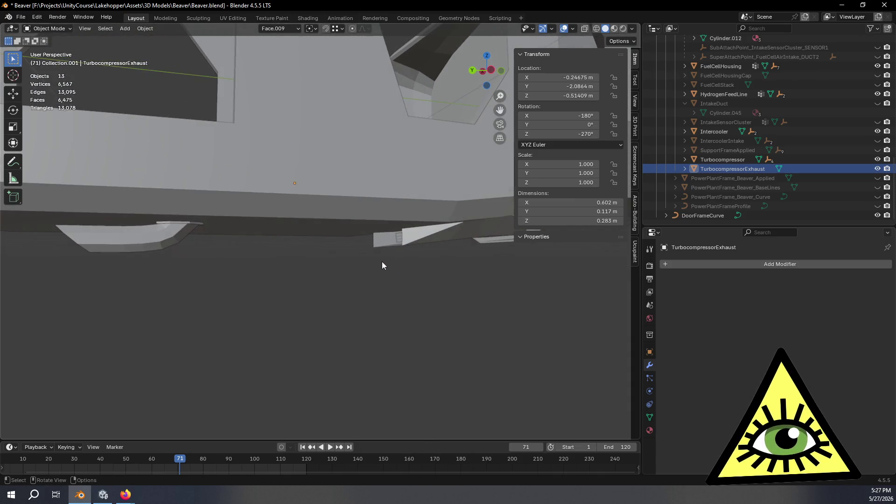
{"action": "left_click", "coordinate": [489, 71]}
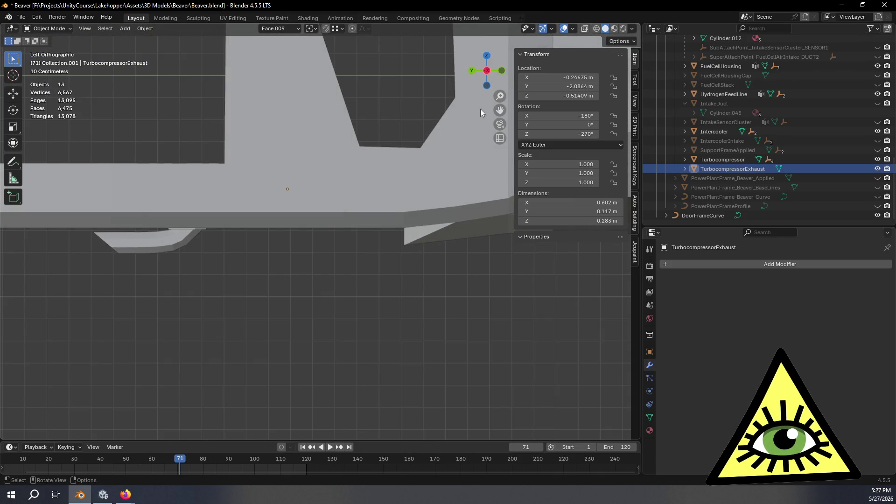
{"action": "left_click", "coordinate": [405, 217]}
- In vertex Edit Mode, box-select the Fuselage's lower edge vertices along the slanted panel
{"action": "key", "text": "Tab"}
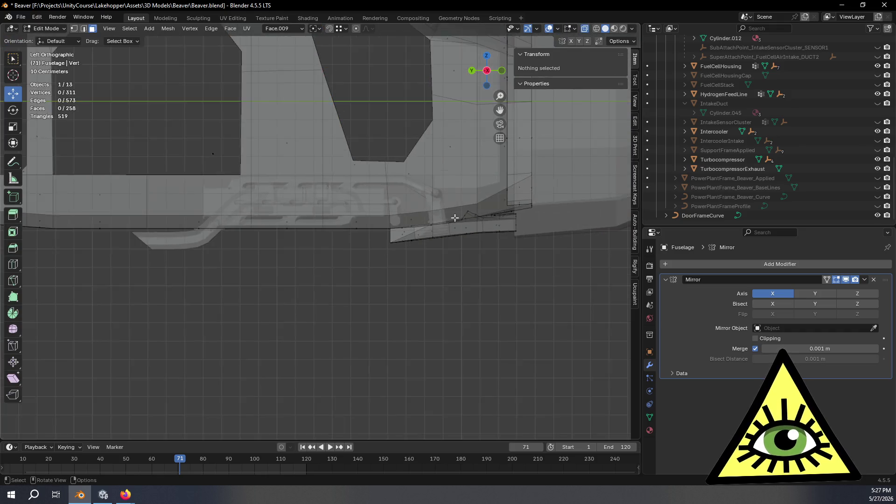
{"action": "scroll", "coordinate": [455, 217], "scroll_direction": "up", "scroll_amount": 3}
{"action": "key", "text": "1"}
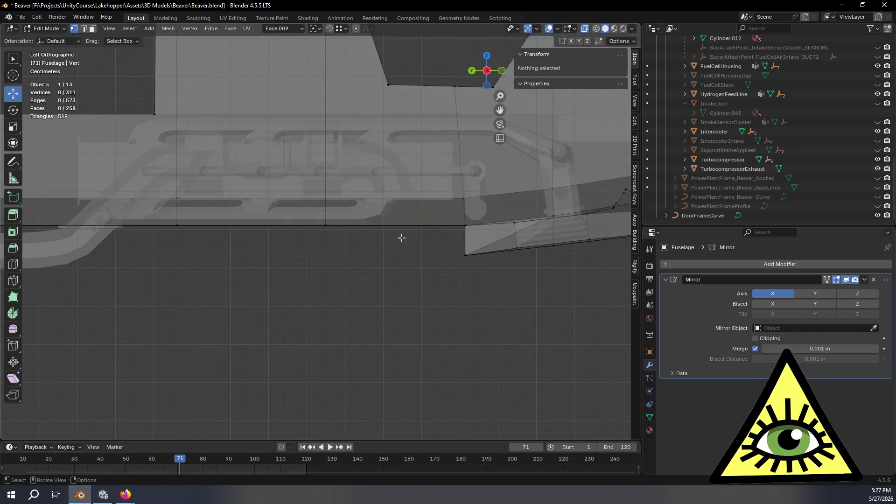
{"action": "scroll", "coordinate": [391, 226], "scroll_direction": "up", "scroll_amount": 3}
{"action": "middle_click_drag", "start_coordinate": [530, 260], "coordinate": [276, 260], "text": "shift"}
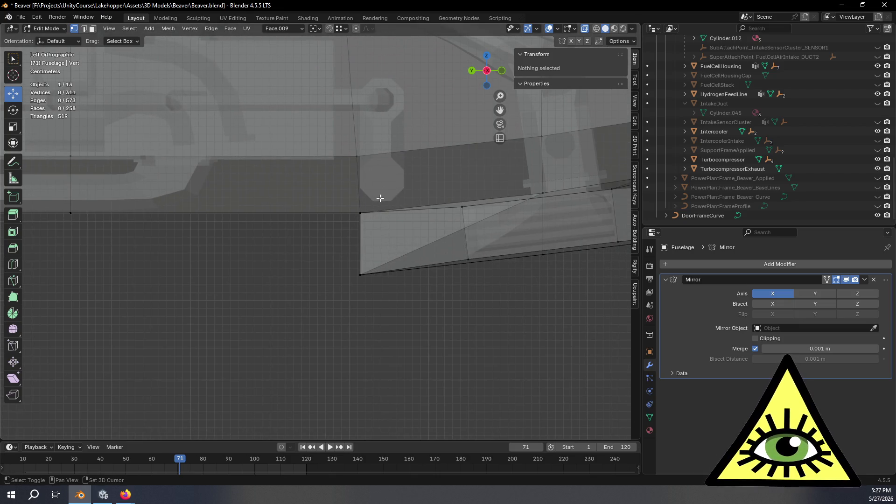
{"action": "left_click_drag", "start_coordinate": [379, 196], "coordinate": [329, 309]}
{"action": "scroll", "coordinate": [166, 264], "scroll_direction": "down", "scroll_amount": 2}
{"action": "middle_click_drag", "start_coordinate": [166, 264], "coordinate": [436, 262], "text": "shift"}
{"action": "scroll", "coordinate": [376, 265], "scroll_direction": "down", "scroll_amount": 2}
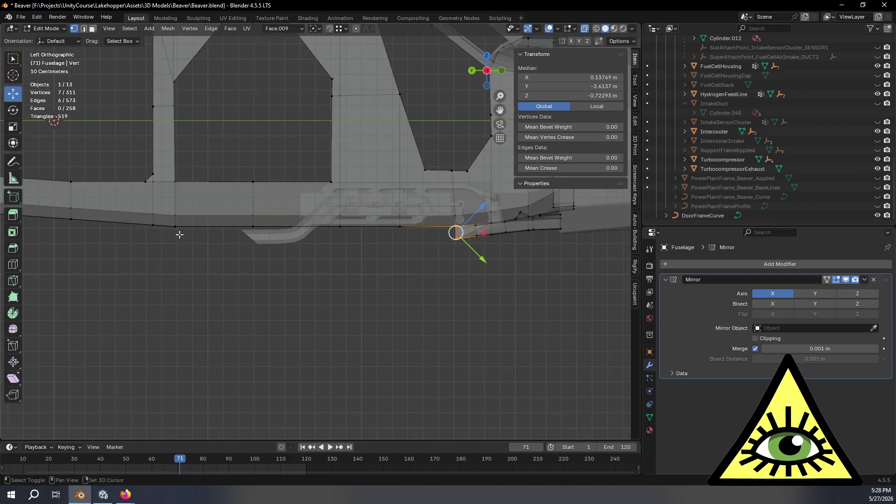
{"action": "left_click_drag", "start_coordinate": [169, 221], "coordinate": [449, 245], "text": "shift"}
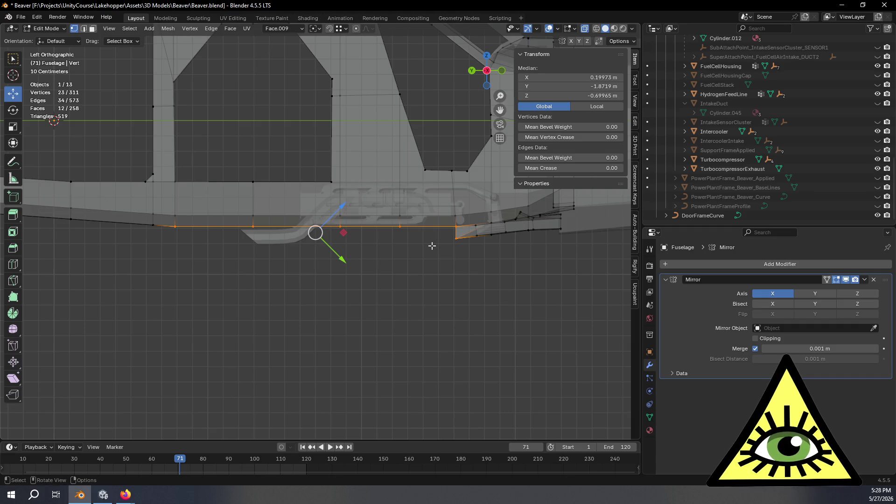
{"action": "scroll", "coordinate": [431, 245], "scroll_direction": "up", "scroll_amount": 2}
- With Global orientation, shift the selected vertices 0.01 m along Z
{"action": "left_click", "coordinate": [284, 28]}
{"action": "left_click", "coordinate": [284, 58]}
{"action": "scroll", "coordinate": [426, 259], "scroll_direction": "down", "scroll_amount": 2}
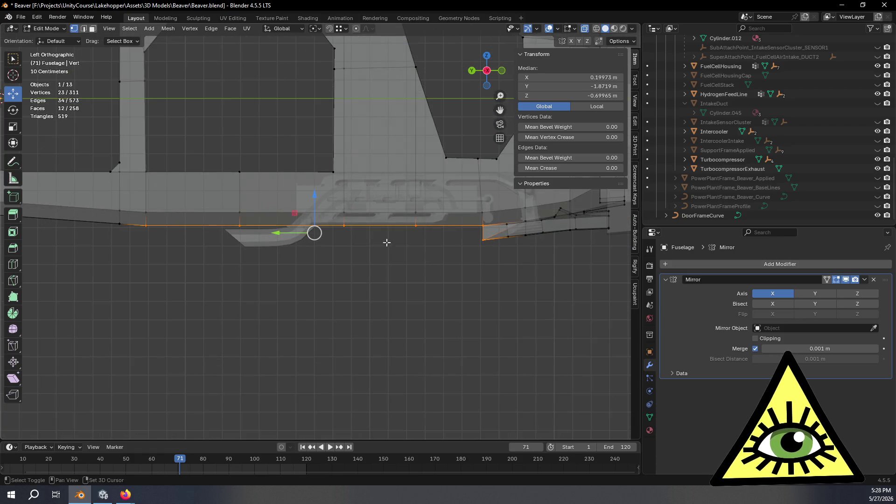
{"action": "left_click_drag", "start_coordinate": [313, 196], "coordinate": [318, 199]}
{"action": "left_click", "coordinate": [120, 398]}
{"action": "type", "text": "-"}
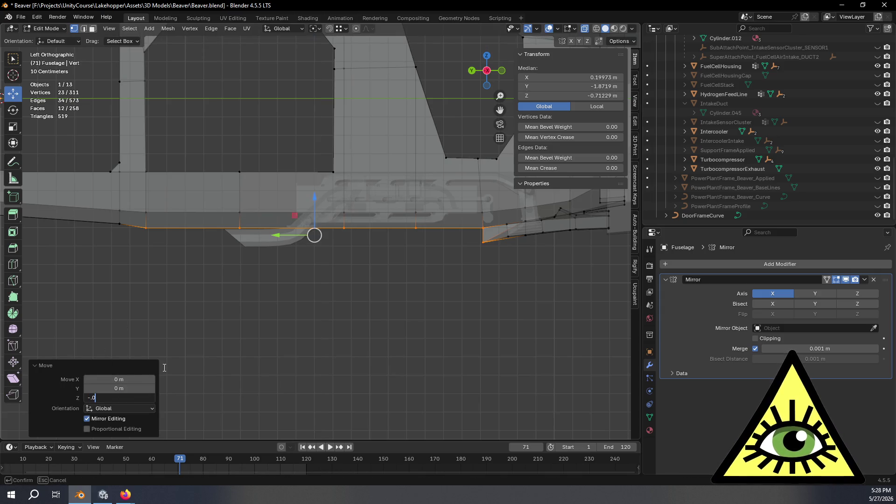
{"action": "key", "text": "Return"}
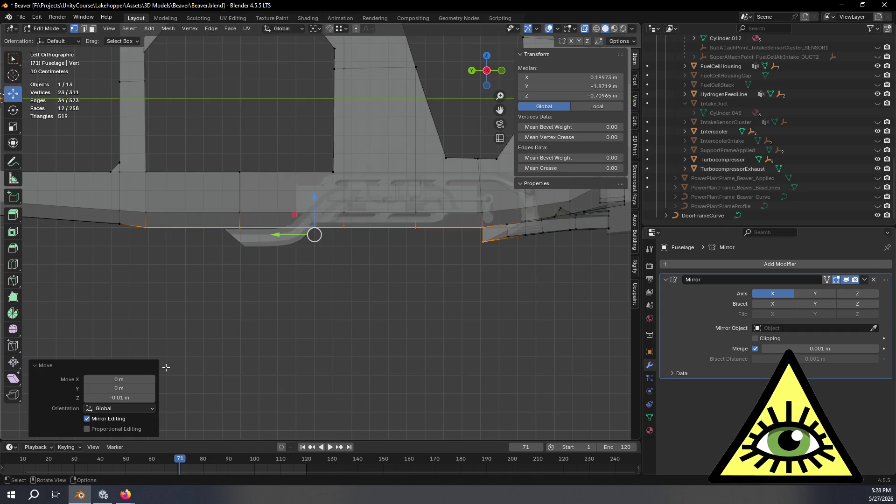
- Inspect the adjusted lower fuselage edge in perspective and in the left side view
{"action": "scroll", "coordinate": [404, 304], "scroll_direction": "up", "scroll_amount": 3}
{"action": "scroll", "coordinate": [202, 251], "scroll_direction": "up", "scroll_amount": 1}
{"action": "mouse_move", "coordinate": [368, 301]}
{"action": "middle_mouse_down"}
{"action": "mouse_move", "coordinate": [448, 310]}
{"action": "mouse_move", "coordinate": [406, 296]}
{"action": "middle_mouse_up"}
{"action": "left_click", "coordinate": [497, 74]}
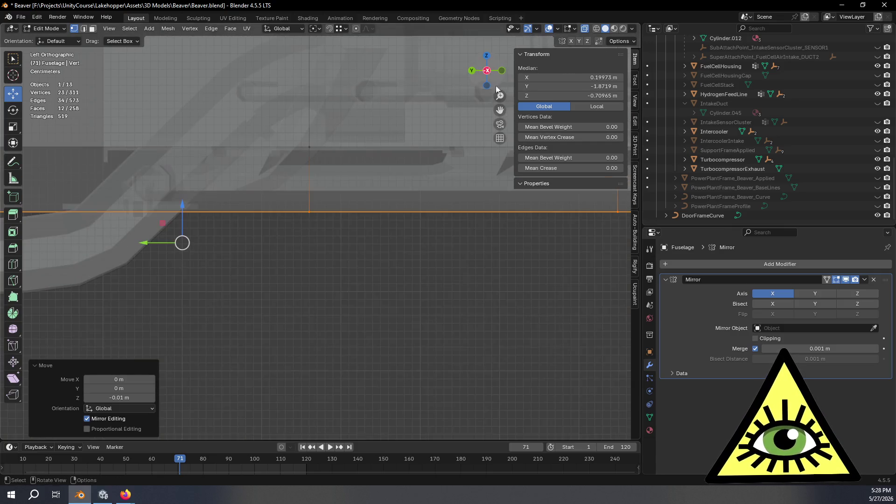
{"action": "mouse_move", "coordinate": [452, 256]}
{"action": "middle_mouse_down"}
{"action": "mouse_move", "coordinate": [379, 278]}
{"action": "mouse_move", "coordinate": [415, 284]}
{"action": "mouse_move", "coordinate": [420, 274]}
{"action": "mouse_move", "coordinate": [391, 260]}
{"action": "middle_mouse_up"}
{"action": "left_click", "coordinate": [486, 74]}
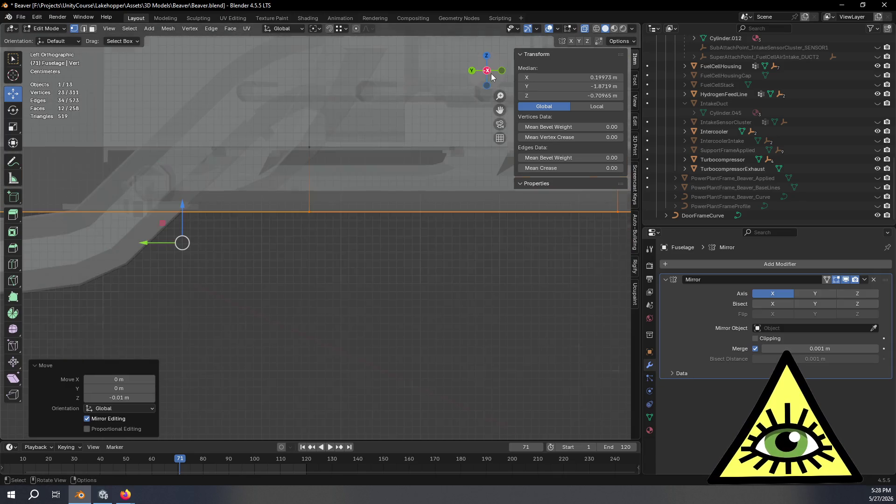
{"action": "scroll", "coordinate": [467, 314], "scroll_direction": "down", "scroll_amount": 2}
{"action": "mouse_move", "coordinate": [467, 314]}
{"action": "middle_mouse_down", "text": "ctrl"}
{"action": "mouse_move", "coordinate": [331, 303]}
{"action": "mouse_move", "coordinate": [489, 302]}
{"action": "middle_mouse_up", "text": "ctrl"}
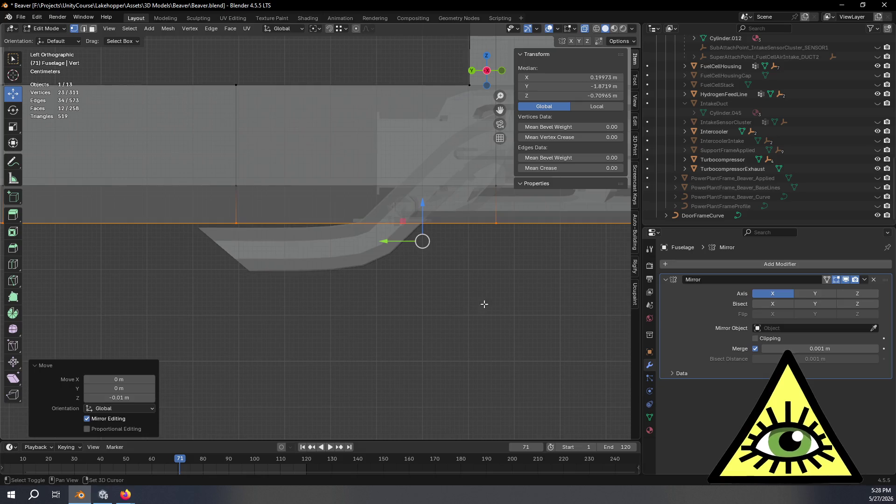
{"action": "scroll", "coordinate": [454, 310], "scroll_direction": "down", "scroll_amount": 2}
{"action": "scroll", "coordinate": [96, 219], "scroll_direction": "down", "scroll_amount": 3}
{"action": "mouse_move", "coordinate": [202, 240]}
{"action": "middle_mouse_down", "text": "shift"}
{"action": "mouse_move", "coordinate": [350, 266]}
{"action": "mouse_move", "coordinate": [155, 265]}
{"action": "middle_mouse_up", "text": "shift"}
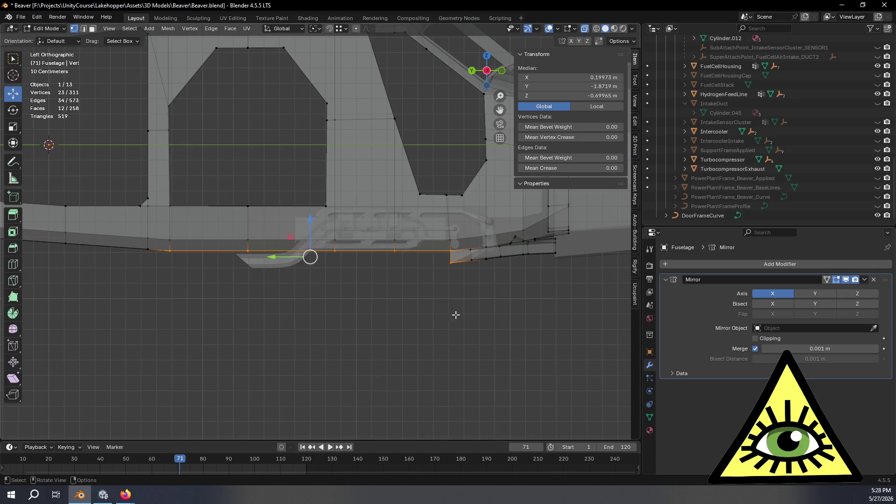
{"action": "scroll", "coordinate": [490, 286], "scroll_direction": "up", "scroll_amount": 4}
- Deselect all vertices, return to Object Mode, look into the cabin, and unhide PowerPlantFrame_Beaver_Applied
{"action": "left_click", "coordinate": [513, 335]}
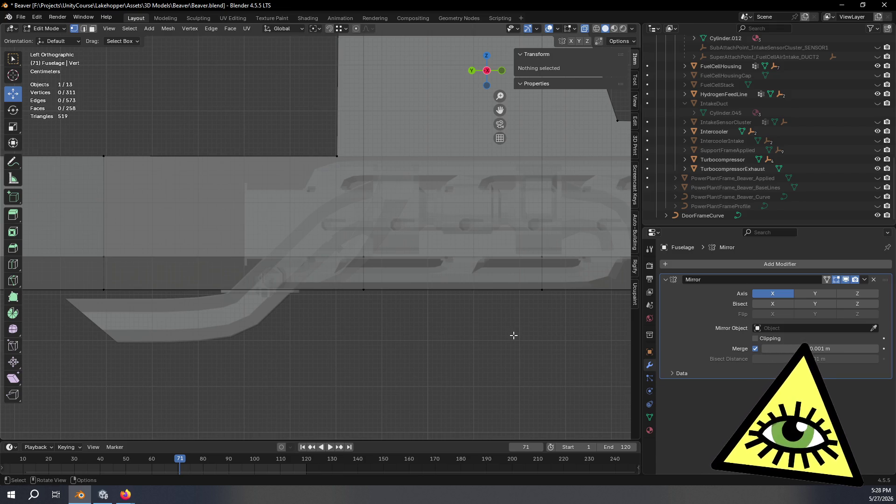
{"action": "scroll", "coordinate": [514, 335], "scroll_direction": "down", "scroll_amount": 4}
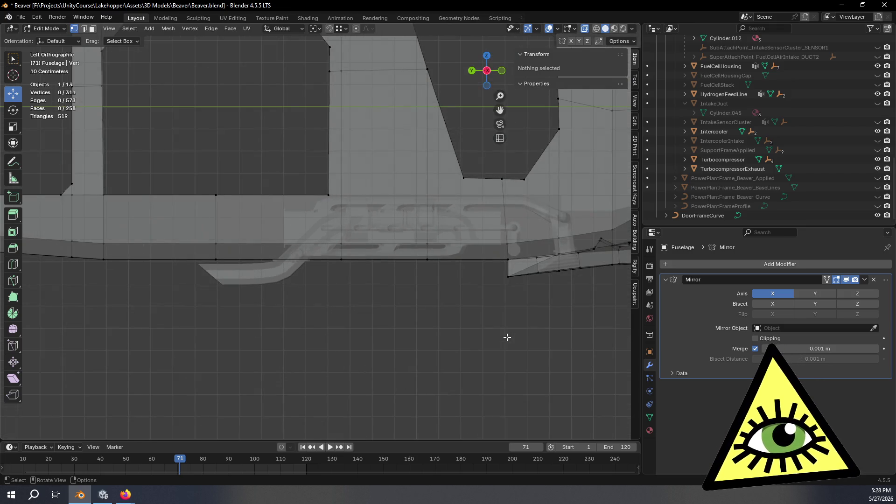
{"action": "key", "text": "Tab"}
{"action": "middle_click_drag", "start_coordinate": [505, 334], "coordinate": [397, 342], "text": "shift"}
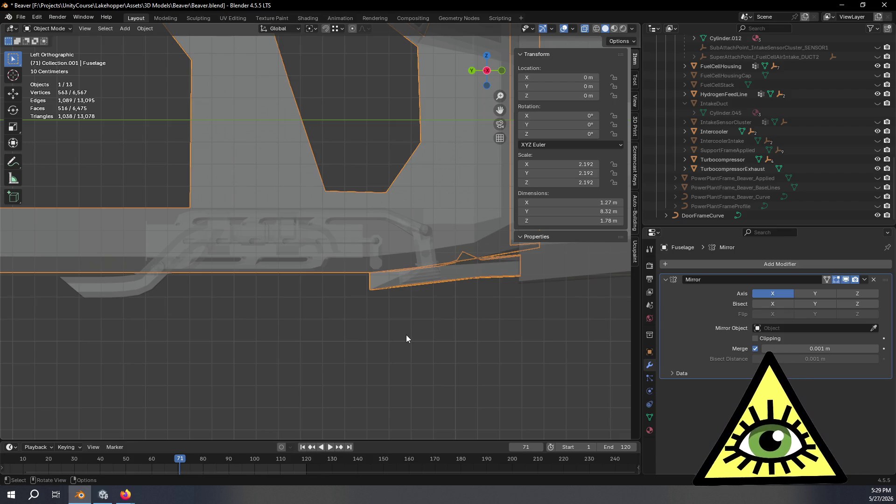
{"action": "mouse_move", "coordinate": [467, 311]}
{"action": "middle_mouse_down"}
{"action": "mouse_move", "coordinate": [429, 301]}
{"action": "mouse_move", "coordinate": [417, 312]}
{"action": "mouse_move", "coordinate": [449, 305]}
{"action": "mouse_move", "coordinate": [497, 325]}
{"action": "mouse_move", "coordinate": [520, 349]}
{"action": "mouse_move", "coordinate": [511, 343]}
{"action": "middle_mouse_up"}
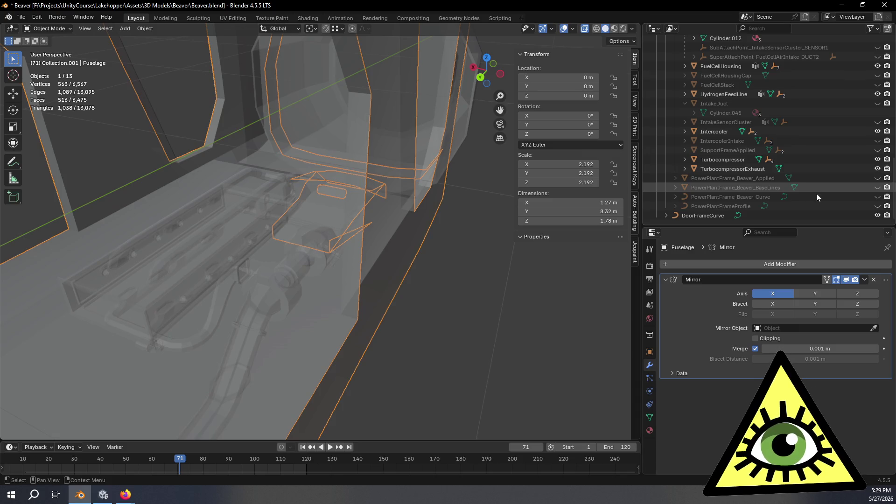
{"action": "left_click", "coordinate": [877, 178]}
- Turn off X-ray and hide the Interior object to expose the engine frame in the fuselage
{"action": "mouse_move", "coordinate": [504, 270]}
{"action": "middle_mouse_down"}
{"action": "mouse_move", "coordinate": [471, 275]}
{"action": "mouse_move", "coordinate": [369, 321]}
{"action": "mouse_move", "coordinate": [316, 295]}
{"action": "middle_mouse_up"}
{"action": "key", "text": "alt+z"}
{"action": "left_click", "coordinate": [316, 296]}
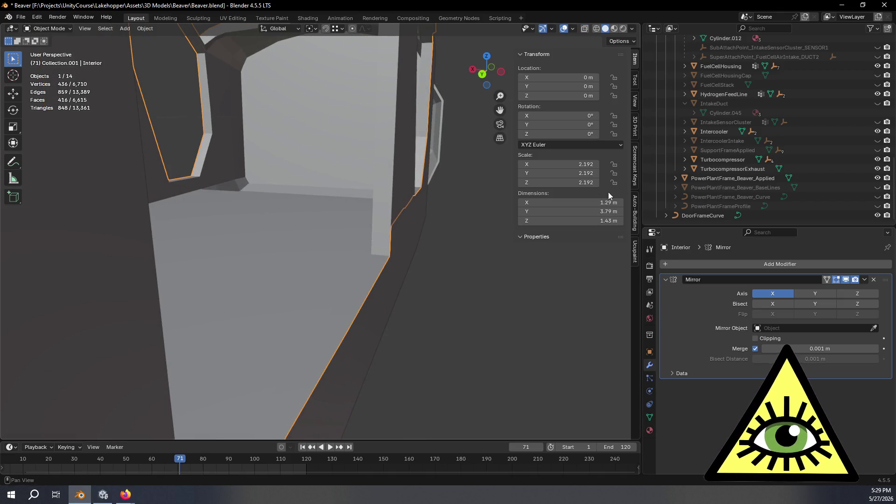
{"action": "key", "text": "KP_Decimal"}
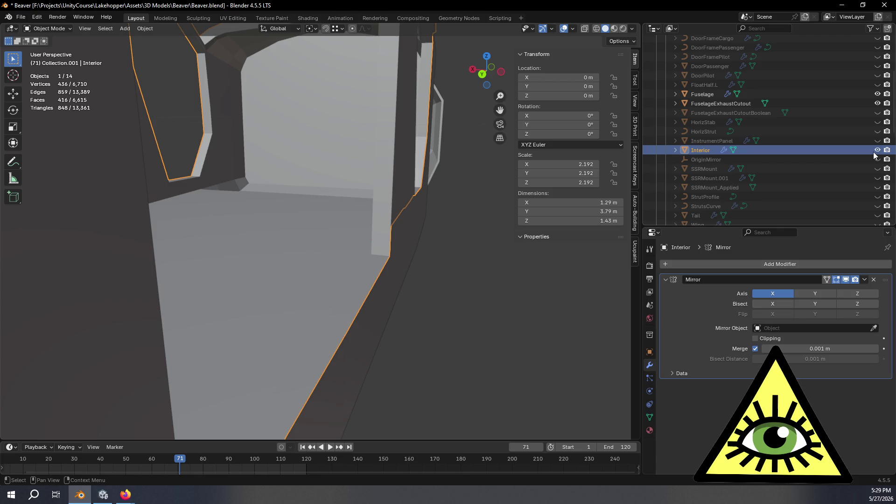
{"action": "left_click", "coordinate": [878, 150]}
{"action": "mouse_move", "coordinate": [368, 245]}
{"action": "middle_mouse_down"}
{"action": "mouse_move", "coordinate": [409, 258]}
{"action": "mouse_move", "coordinate": [432, 249]}
{"action": "mouse_move", "coordinate": [410, 269]}
{"action": "mouse_move", "coordinate": [409, 245]}
{"action": "mouse_move", "coordinate": [429, 241]}
{"action": "mouse_move", "coordinate": [391, 242]}
{"action": "mouse_move", "coordinate": [405, 287]}
{"action": "mouse_move", "coordinate": [435, 329]}
{"action": "mouse_move", "coordinate": [406, 332]}
{"action": "mouse_move", "coordinate": [426, 301]}
{"action": "mouse_move", "coordinate": [472, 303]}
{"action": "mouse_move", "coordinate": [326, 317]}
{"action": "mouse_move", "coordinate": [352, 332]}
{"action": "mouse_move", "coordinate": [352, 349]}
{"action": "mouse_move", "coordinate": [765, 189]}
{"action": "mouse_move", "coordinate": [808, 116]}
{"action": "mouse_move", "coordinate": [393, 225]}
{"action": "mouse_move", "coordinate": [401, 178]}
{"action": "mouse_move", "coordinate": [502, 178]}
{"action": "middle_mouse_up"}
{"action": "scroll", "coordinate": [428, 296], "scroll_direction": "up", "scroll_amount": 3}
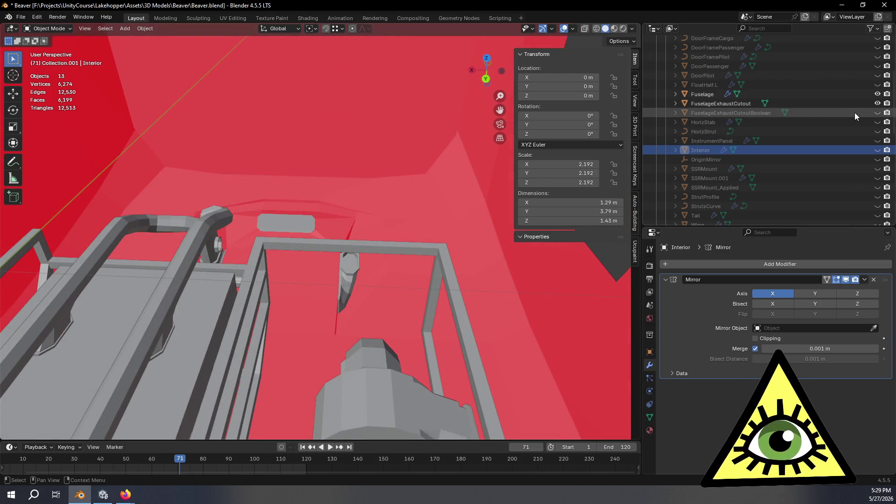
{"action": "scroll", "coordinate": [854, 117], "scroll_direction": "down", "scroll_amount": 10}
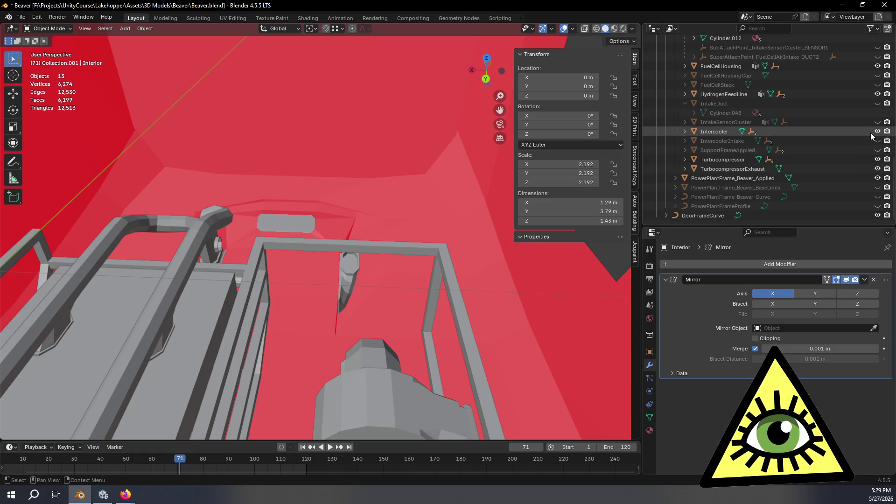
{"action": "scroll", "coordinate": [865, 136], "scroll_direction": "up", "scroll_amount": 4}
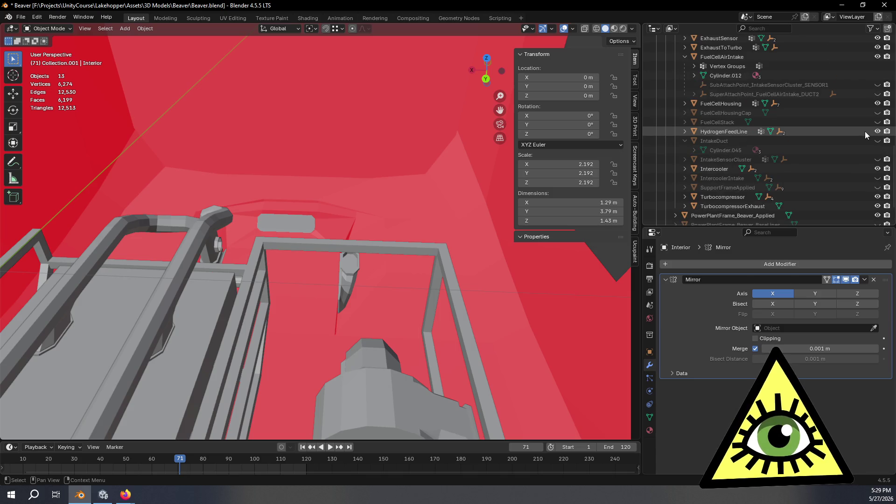
{"action": "scroll", "coordinate": [864, 130], "scroll_direction": "up", "scroll_amount": 4}
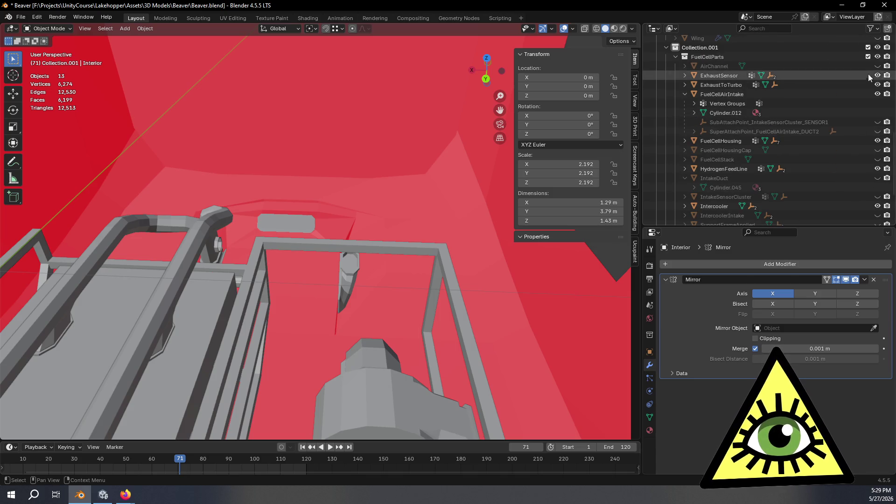
{"action": "left_click", "coordinate": [831, 67]}
{"action": "key", "text": "Delete"}
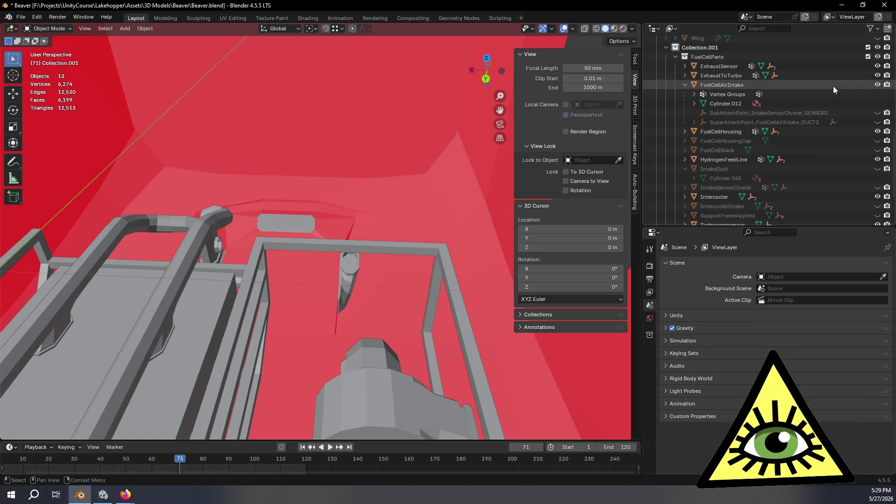
{"action": "scroll", "coordinate": [787, 142], "scroll_direction": "down", "scroll_amount": 2}
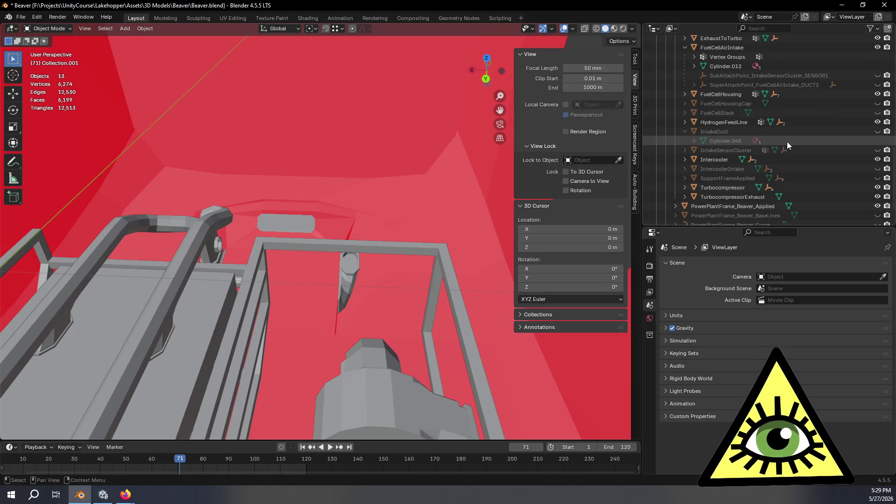
{"action": "left_click", "coordinate": [878, 131]}
{"action": "mouse_move", "coordinate": [386, 241]}
{"action": "middle_mouse_down"}
{"action": "mouse_move", "coordinate": [408, 266]}
{"action": "mouse_move", "coordinate": [450, 248]}
{"action": "mouse_move", "coordinate": [337, 246]}
{"action": "mouse_move", "coordinate": [363, 246]}
{"action": "mouse_move", "coordinate": [469, 320]}
{"action": "mouse_move", "coordinate": [504, 299]}
{"action": "middle_mouse_up"}
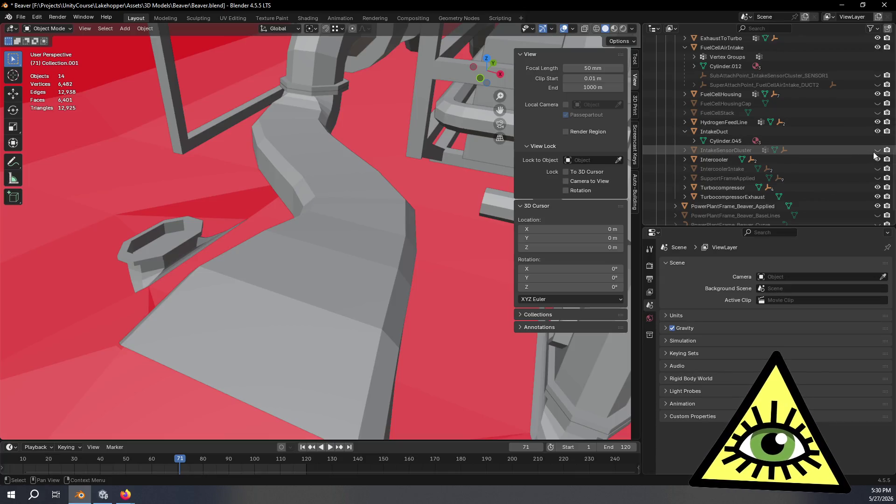
{"action": "mouse_move", "coordinate": [448, 229]}
{"action": "middle_mouse_down"}
{"action": "mouse_move", "coordinate": [354, 225]}
{"action": "mouse_move", "coordinate": [414, 227]}
{"action": "mouse_move", "coordinate": [436, 205]}
{"action": "mouse_move", "coordinate": [426, 194]}
{"action": "mouse_move", "coordinate": [424, 215]}
{"action": "mouse_move", "coordinate": [390, 192]}
{"action": "mouse_move", "coordinate": [422, 242]}
{"action": "mouse_move", "coordinate": [352, 234]}
{"action": "middle_mouse_up"}
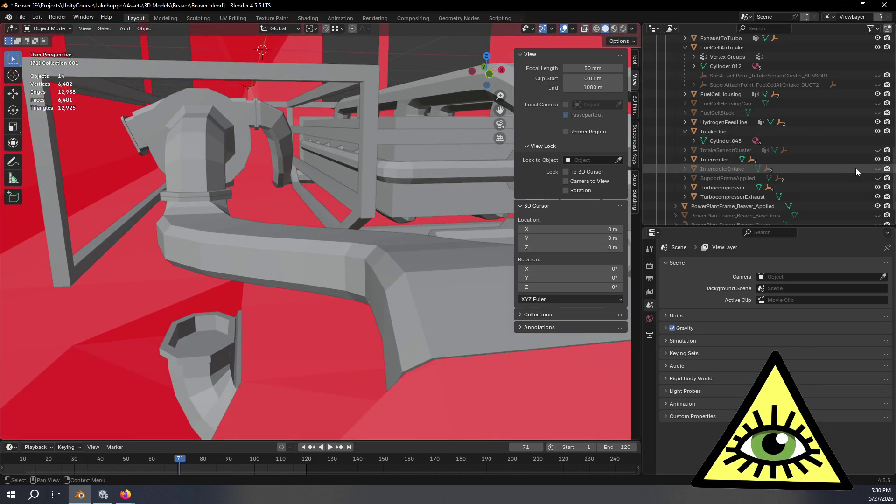
{"action": "left_click", "coordinate": [877, 169]}
{"action": "mouse_move", "coordinate": [364, 219]}
{"action": "middle_mouse_down"}
{"action": "mouse_move", "coordinate": [333, 225]}
{"action": "mouse_move", "coordinate": [555, 240]}
{"action": "mouse_move", "coordinate": [455, 252]}
{"action": "mouse_move", "coordinate": [442, 215]}
{"action": "mouse_move", "coordinate": [450, 238]}
{"action": "mouse_move", "coordinate": [364, 247]}
{"action": "mouse_move", "coordinate": [334, 347]}
{"action": "middle_mouse_up"}
{"action": "middle_click_drag", "start_coordinate": [307, 161], "coordinate": [399, 290], "text": "shift"}
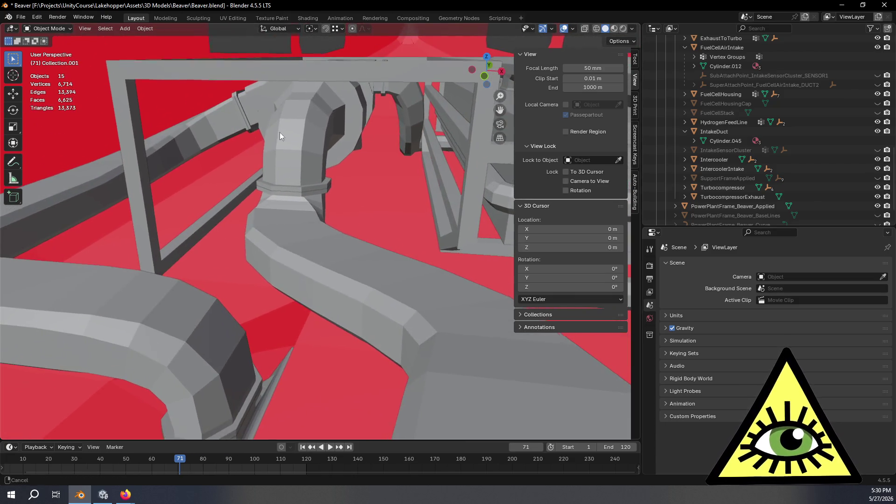
{"action": "middle_click_drag", "start_coordinate": [273, 132], "coordinate": [405, 106], "text": "shift"}
{"action": "mouse_move", "coordinate": [278, 386]}
{"action": "middle_mouse_down", "text": "shift"}
{"action": "mouse_move", "coordinate": [344, 352]}
{"action": "mouse_move", "coordinate": [265, 307]}
{"action": "middle_mouse_up", "text": "shift"}
{"action": "mouse_move", "coordinate": [318, 381]}
{"action": "middle_mouse_down"}
{"action": "mouse_move", "coordinate": [332, 368]}
{"action": "mouse_move", "coordinate": [246, 333]}
{"action": "mouse_move", "coordinate": [361, 295]}
{"action": "mouse_move", "coordinate": [137, 388]}
{"action": "middle_mouse_up"}
{"action": "mouse_move", "coordinate": [416, 295]}
{"action": "middle_mouse_down"}
{"action": "mouse_move", "coordinate": [410, 255]}
{"action": "mouse_move", "coordinate": [496, 318]}
{"action": "middle_mouse_up"}
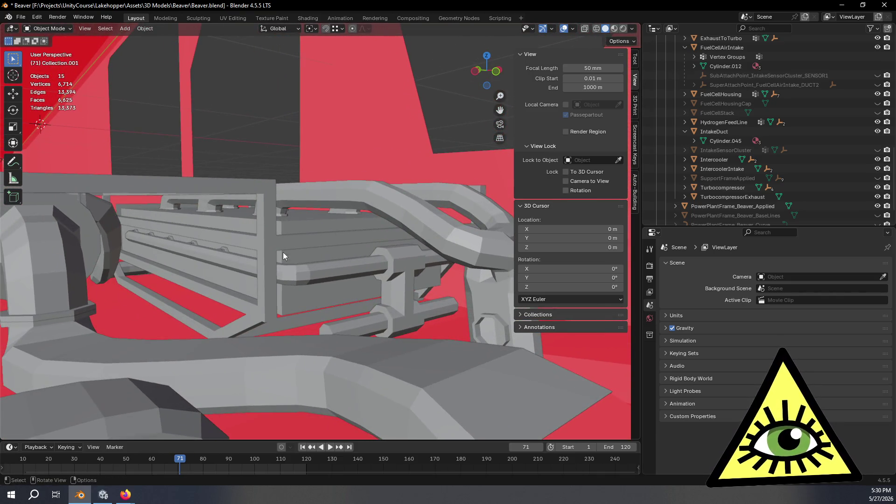
{"action": "mouse_move", "coordinate": [287, 265]}
{"action": "middle_mouse_down"}
{"action": "mouse_move", "coordinate": [278, 262]}
{"action": "mouse_move", "coordinate": [347, 269]}
{"action": "middle_mouse_up"}
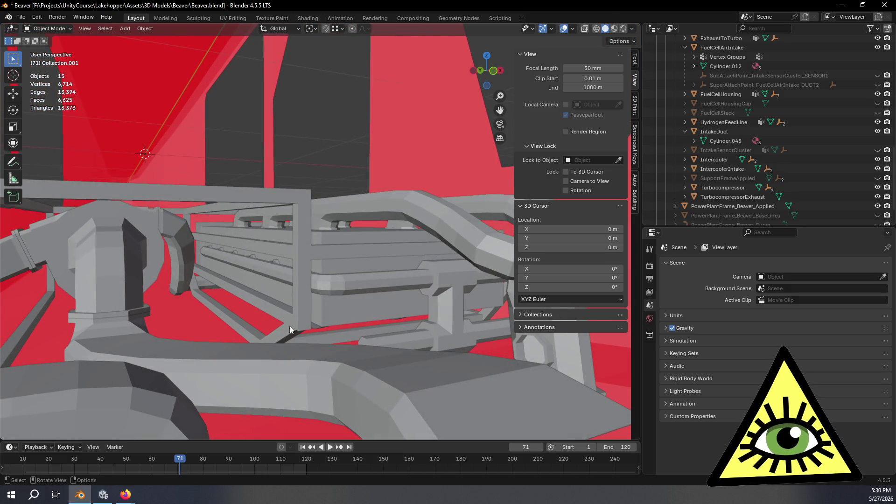
{"action": "mouse_move", "coordinate": [254, 291]}
{"action": "middle_mouse_down"}
{"action": "mouse_move", "coordinate": [389, 299]}
{"action": "mouse_move", "coordinate": [334, 315]}
{"action": "mouse_move", "coordinate": [422, 270]}
{"action": "middle_mouse_up"}
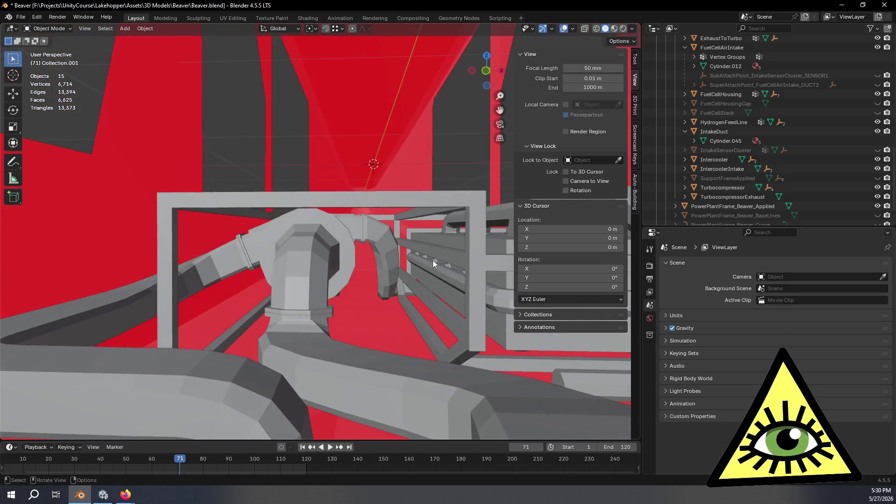
{"action": "mouse_move", "coordinate": [357, 226]}
{"action": "middle_mouse_down"}
{"action": "mouse_move", "coordinate": [244, 238]}
{"action": "mouse_move", "coordinate": [183, 273]}
{"action": "mouse_move", "coordinate": [308, 293]}
{"action": "mouse_move", "coordinate": [273, 322]}
{"action": "mouse_move", "coordinate": [419, 354]}
{"action": "mouse_move", "coordinate": [402, 360]}
{"action": "mouse_move", "coordinate": [410, 345]}
{"action": "mouse_move", "coordinate": [480, 334]}
{"action": "mouse_move", "coordinate": [480, 308]}
{"action": "middle_mouse_up"}
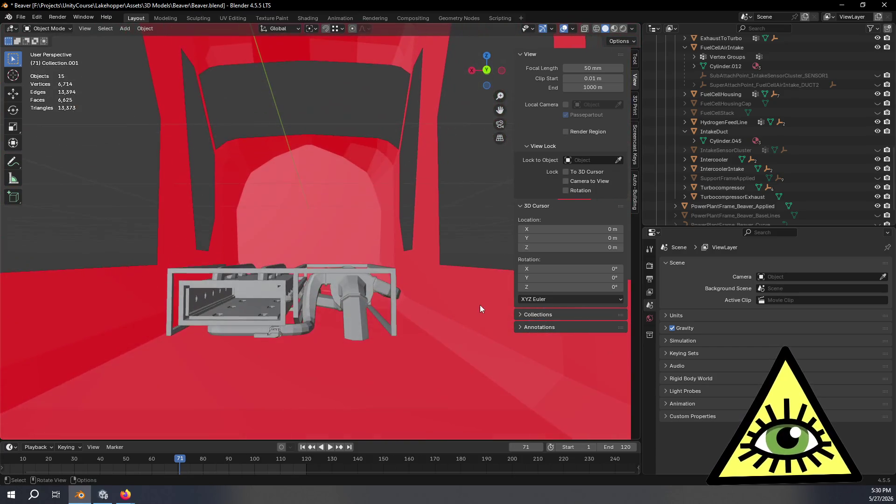
{"action": "mouse_move", "coordinate": [390, 307]}
{"action": "middle_mouse_down"}
{"action": "mouse_move", "coordinate": [393, 278]}
{"action": "mouse_move", "coordinate": [392, 326]}
{"action": "mouse_move", "coordinate": [407, 346]}
{"action": "mouse_move", "coordinate": [405, 315]}
{"action": "mouse_move", "coordinate": [394, 307]}
{"action": "middle_mouse_up"}
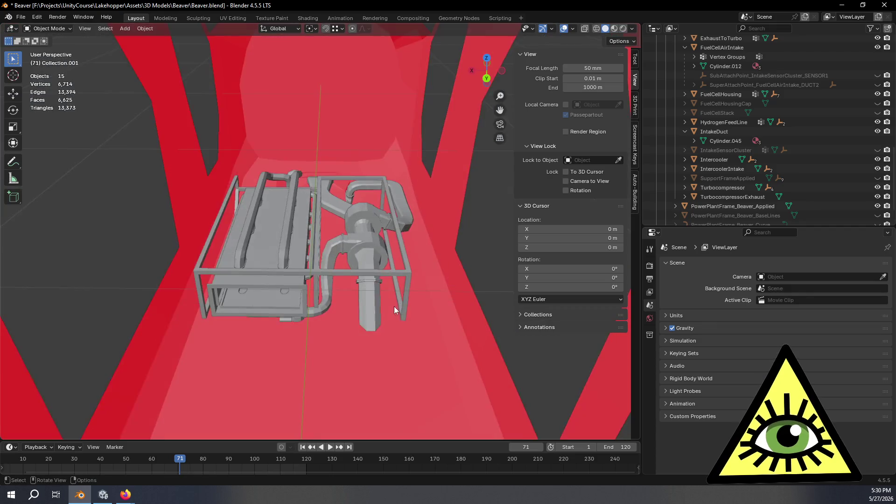
{"action": "scroll", "coordinate": [381, 234], "scroll_direction": "up", "scroll_amount": 4}
{"action": "middle_click_drag", "start_coordinate": [380, 233], "coordinate": [403, 349]}
{"action": "scroll", "coordinate": [374, 261], "scroll_direction": "up", "scroll_amount": 3}
{"action": "mouse_move", "coordinate": [377, 253]}
{"action": "middle_mouse_down"}
{"action": "mouse_move", "coordinate": [357, 304]}
{"action": "mouse_move", "coordinate": [346, 300]}
{"action": "mouse_move", "coordinate": [353, 313]}
{"action": "mouse_move", "coordinate": [348, 265]}
{"action": "middle_mouse_up"}
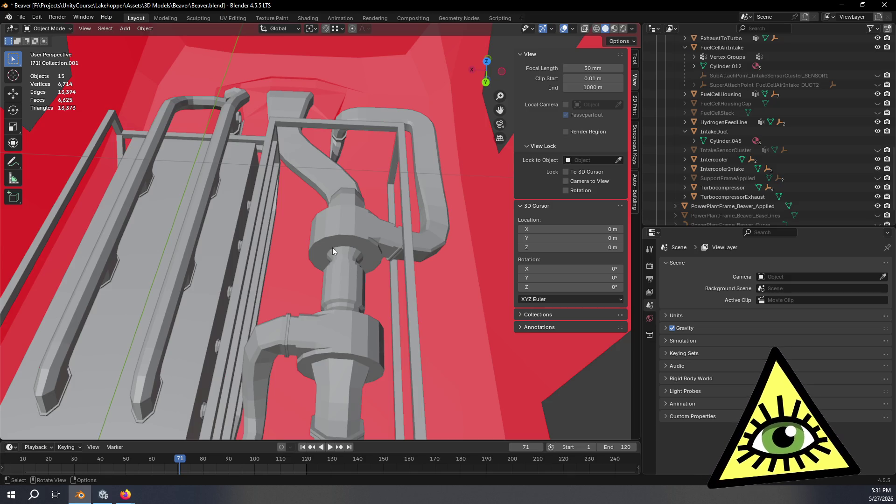
{"action": "mouse_move", "coordinate": [357, 227]}
{"action": "middle_mouse_down"}
{"action": "mouse_move", "coordinate": [355, 203]}
{"action": "mouse_move", "coordinate": [373, 203]}
{"action": "mouse_move", "coordinate": [348, 244]}
{"action": "mouse_move", "coordinate": [364, 213]}
{"action": "mouse_move", "coordinate": [357, 186]}
{"action": "mouse_move", "coordinate": [389, 228]}
{"action": "mouse_move", "coordinate": [506, 230]}
{"action": "mouse_move", "coordinate": [559, 184]}
{"action": "mouse_move", "coordinate": [454, 229]}
{"action": "mouse_move", "coordinate": [379, 227]}
{"action": "mouse_move", "coordinate": [354, 200]}
{"action": "mouse_move", "coordinate": [374, 209]}
{"action": "mouse_move", "coordinate": [367, 185]}
{"action": "mouse_move", "coordinate": [350, 213]}
{"action": "mouse_move", "coordinate": [431, 236]}
{"action": "mouse_move", "coordinate": [359, 231]}
{"action": "middle_mouse_up"}
{"action": "middle_click_drag", "start_coordinate": [367, 288], "coordinate": [363, 331]}
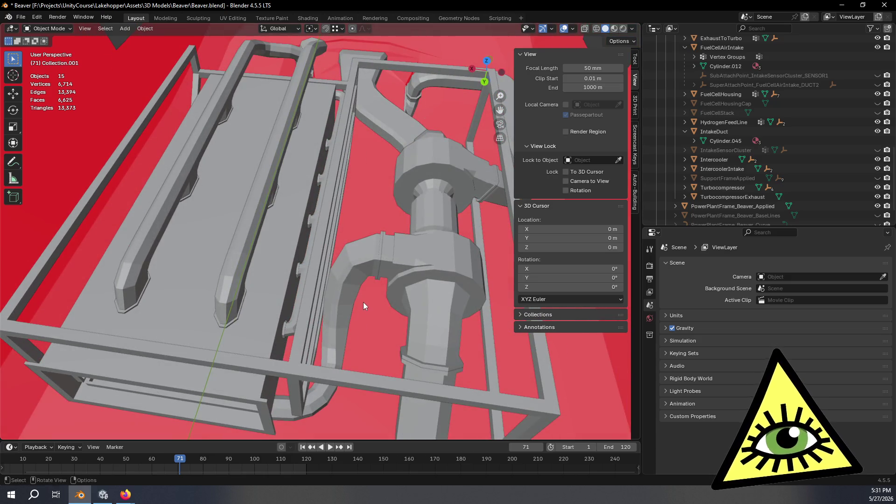
{"action": "mouse_move", "coordinate": [363, 296]}
{"action": "middle_mouse_down"}
{"action": "mouse_move", "coordinate": [366, 265]}
{"action": "mouse_move", "coordinate": [382, 246]}
{"action": "mouse_move", "coordinate": [355, 253]}
{"action": "mouse_move", "coordinate": [362, 251]}
{"action": "mouse_move", "coordinate": [380, 282]}
{"action": "mouse_move", "coordinate": [377, 270]}
{"action": "mouse_move", "coordinate": [329, 256]}
{"action": "mouse_move", "coordinate": [333, 234]}
{"action": "mouse_move", "coordinate": [274, 233]}
{"action": "mouse_move", "coordinate": [385, 266]}
{"action": "mouse_move", "coordinate": [373, 287]}
{"action": "middle_mouse_up"}
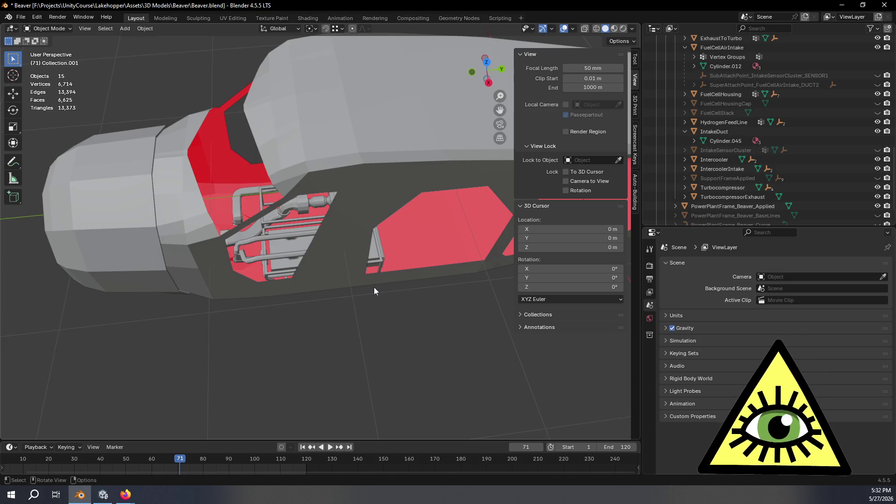
- Toggle the Fuselage visibility off and on, and unhide FloatHalf.L to show the floats
{"action": "scroll", "coordinate": [374, 287], "scroll_direction": "down", "scroll_amount": 5}
{"action": "middle_click_drag", "start_coordinate": [386, 298], "coordinate": [410, 299]}
{"action": "scroll", "coordinate": [833, 155], "scroll_direction": "down", "scroll_amount": 3}
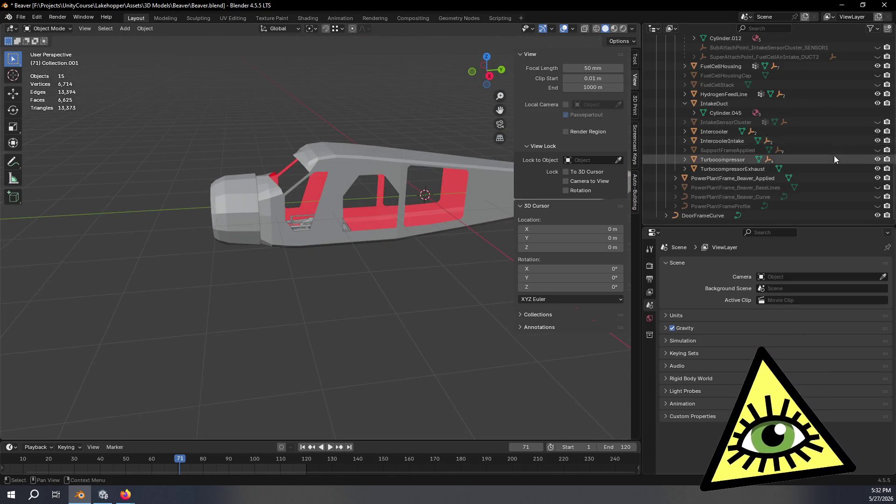
{"action": "scroll", "coordinate": [820, 157], "scroll_direction": "down", "scroll_amount": 6}
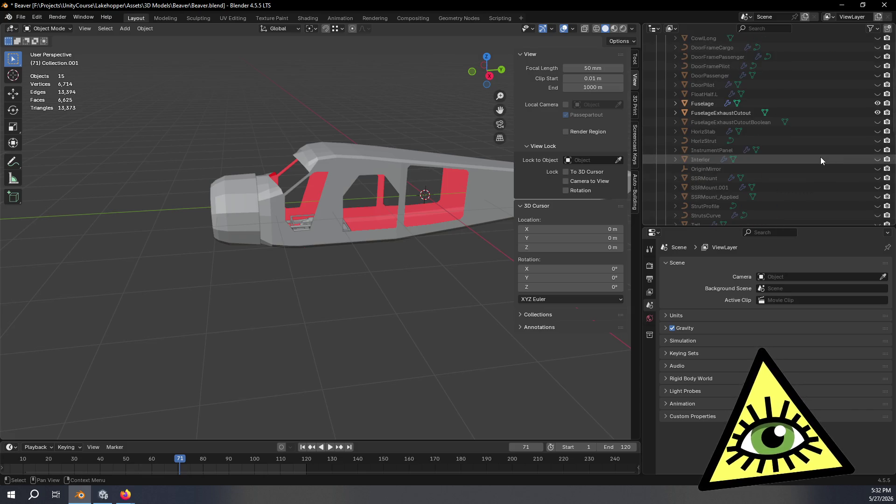
{"action": "left_click", "coordinate": [877, 104]}
{"action": "left_click", "coordinate": [878, 103]}
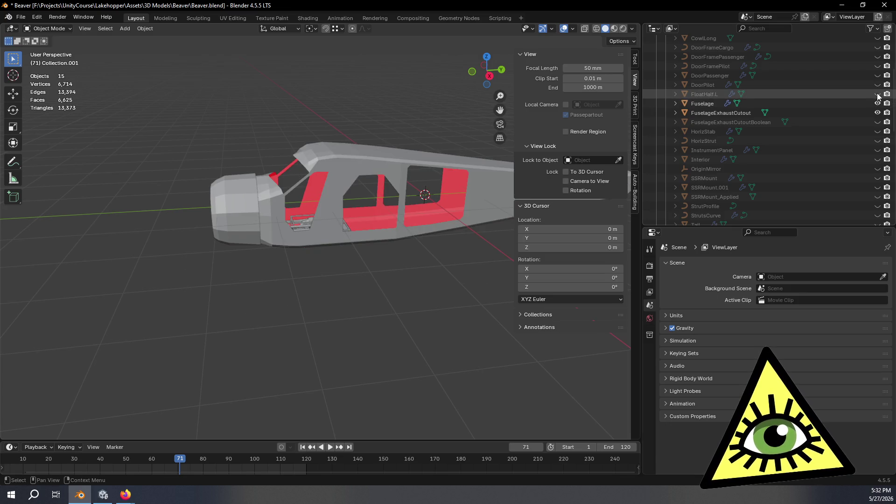
{"action": "left_click", "coordinate": [877, 94]}
{"action": "middle_click_drag", "start_coordinate": [421, 230], "coordinate": [460, 222]}
{"action": "scroll", "coordinate": [776, 150], "scroll_direction": "up", "scroll_amount": 5}
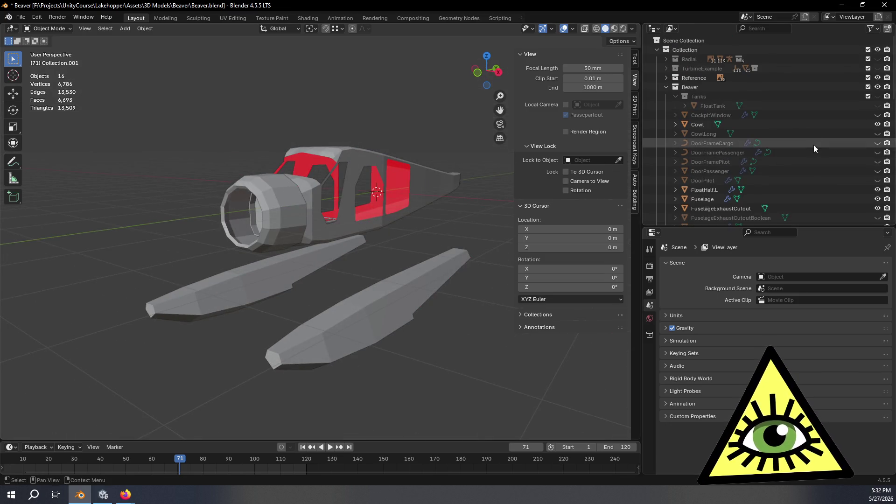
- Show the FloatTank, enable X-ray, and frame the FloatTank inside the float
{"action": "left_click", "coordinate": [877, 105]}
{"action": "key", "text": "alt+z"}
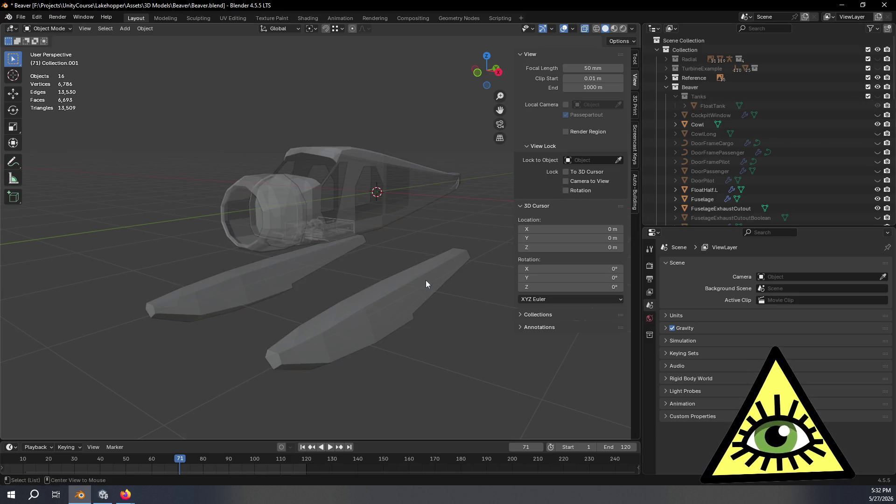
{"action": "middle_click_drag", "start_coordinate": [440, 284], "coordinate": [466, 280]}
{"action": "left_click", "coordinate": [719, 107]}
{"action": "left_click", "coordinate": [877, 106]}
{"action": "mouse_move", "coordinate": [401, 287]}
{"action": "middle_mouse_down"}
{"action": "mouse_move", "coordinate": [414, 284]}
{"action": "mouse_move", "coordinate": [428, 324]}
{"action": "mouse_move", "coordinate": [475, 336]}
{"action": "mouse_move", "coordinate": [428, 268]}
{"action": "mouse_move", "coordinate": [439, 334]}
{"action": "mouse_move", "coordinate": [441, 272]}
{"action": "middle_mouse_up"}
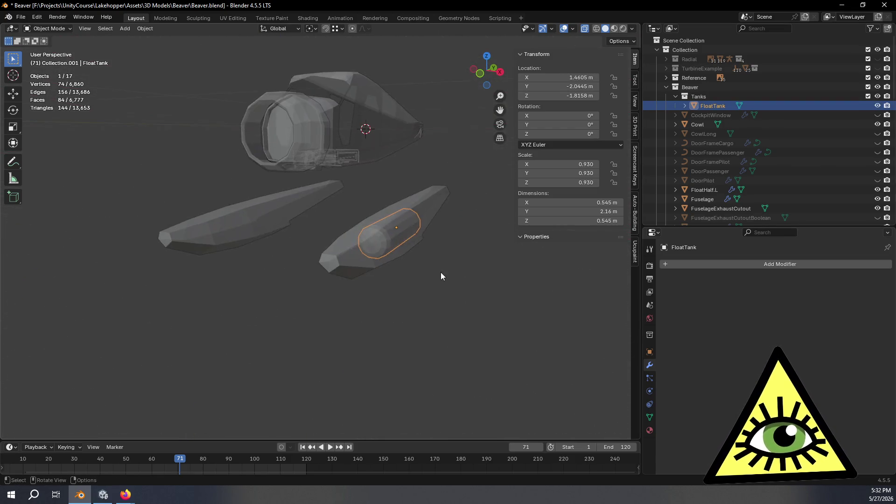
{"action": "key", "text": "KP_Decimal"}
{"action": "mouse_move", "coordinate": [306, 287]}
{"action": "middle_mouse_down"}
{"action": "mouse_move", "coordinate": [326, 266]}
{"action": "mouse_move", "coordinate": [326, 364]}
{"action": "mouse_move", "coordinate": [340, 286]}
{"action": "mouse_move", "coordinate": [307, 275]}
{"action": "middle_mouse_up"}
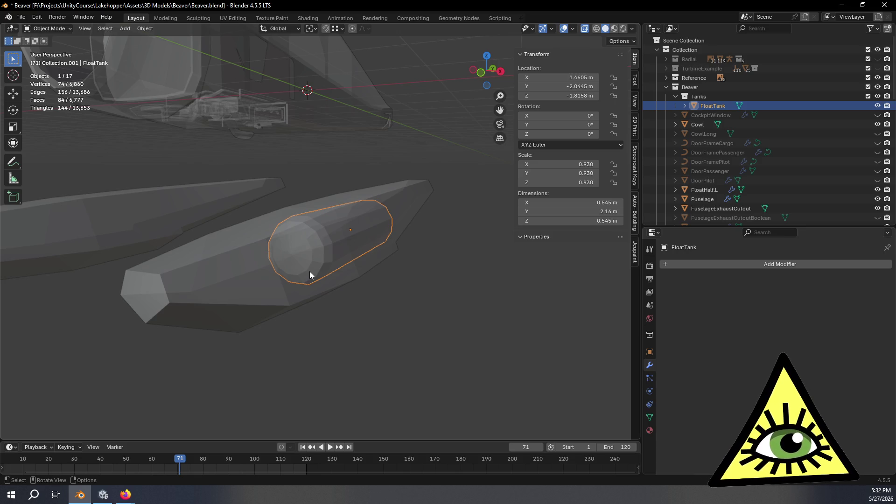
{"action": "left_click", "coordinate": [20, 18]}
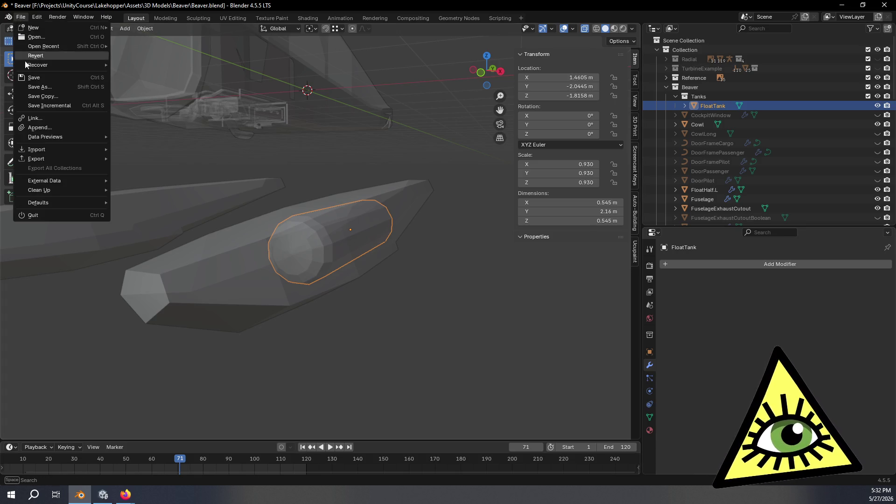
- Append the Collection data-block from 3D Models/Goose/HydrogenStorage.blend into the Beaver file
{"action": "left_click", "coordinate": [59, 127]}
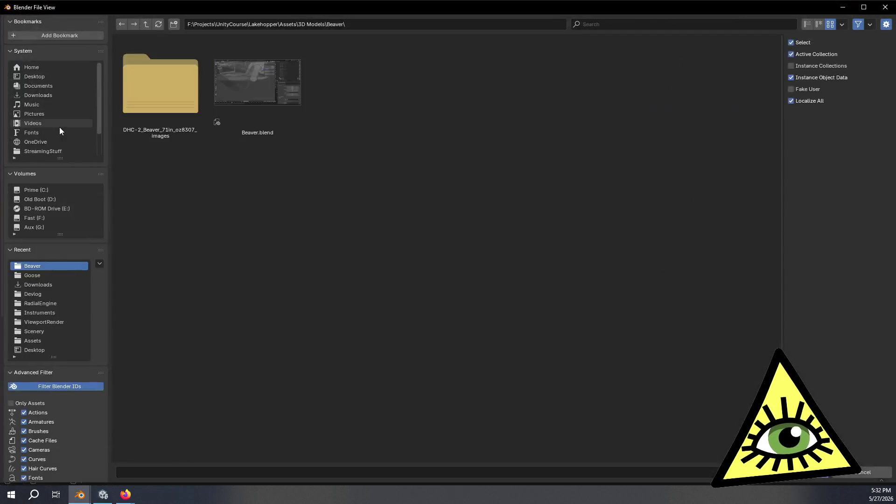
{"action": "left_click", "coordinate": [146, 25]}
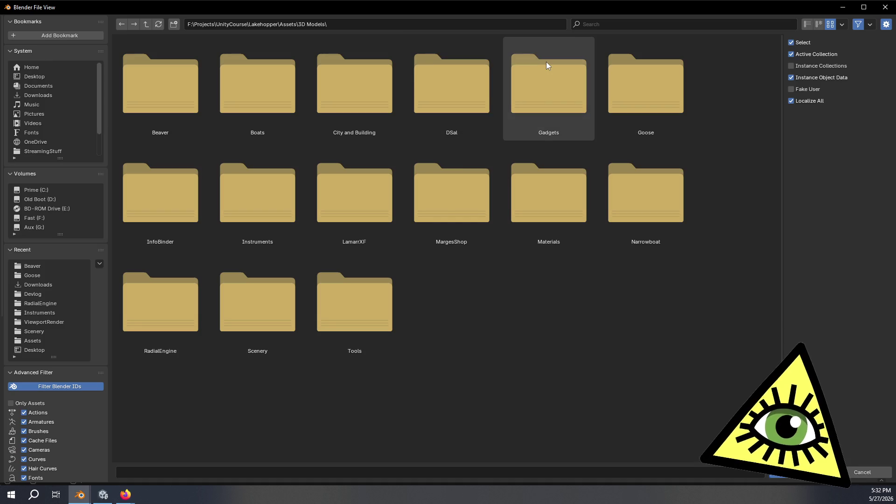
{"action": "double_click", "coordinate": [630, 89]}
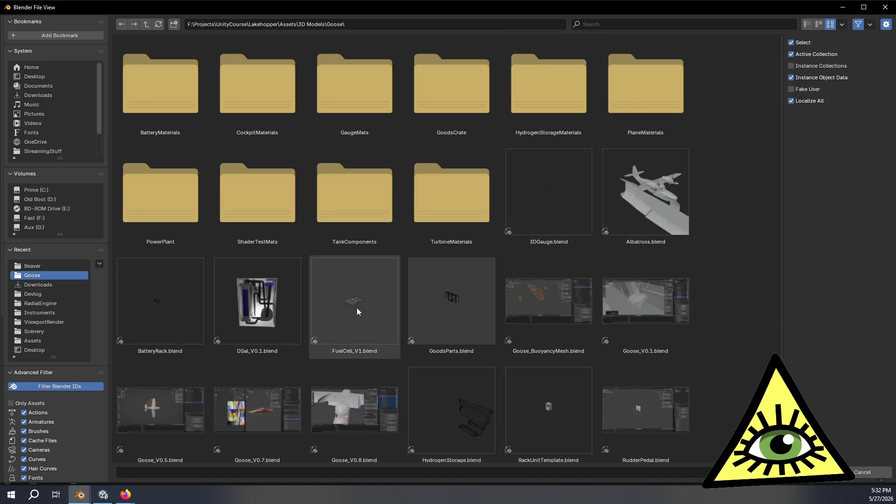
{"action": "scroll", "coordinate": [369, 280], "scroll_direction": "down", "scroll_amount": 2}
{"action": "scroll", "coordinate": [372, 272], "scroll_direction": "down", "scroll_amount": 5}
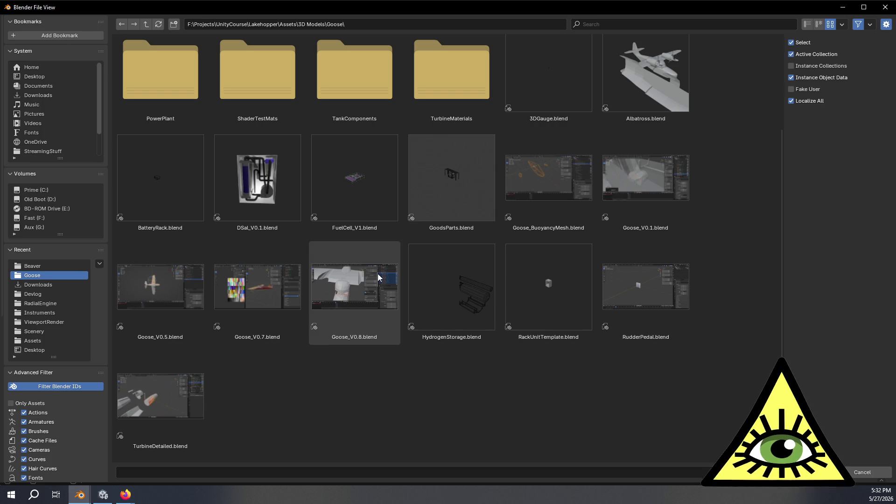
{"action": "left_click", "coordinate": [464, 301]}
{"action": "double_click", "coordinate": [464, 301]}
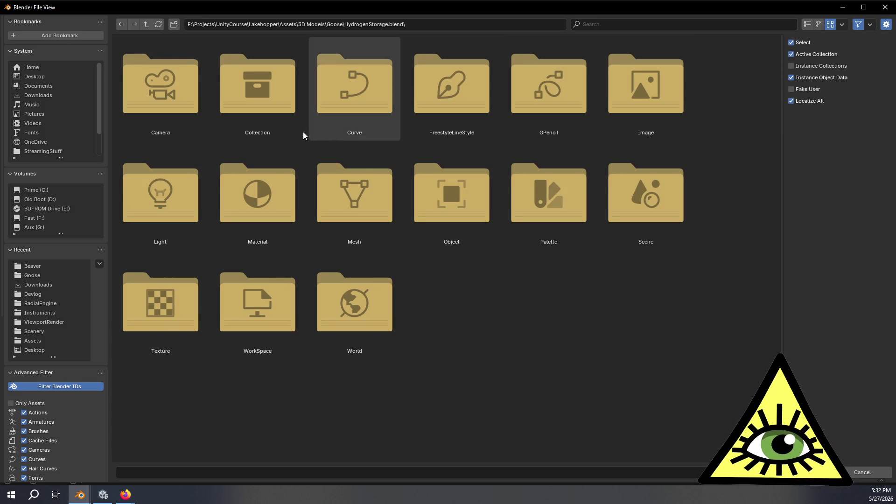
{"action": "double_click", "coordinate": [262, 96]}
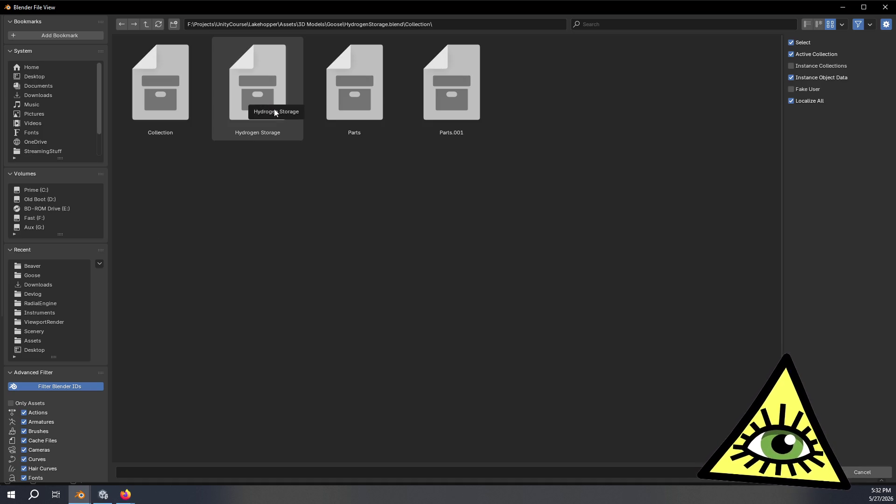
{"action": "left_click", "coordinate": [166, 91]}
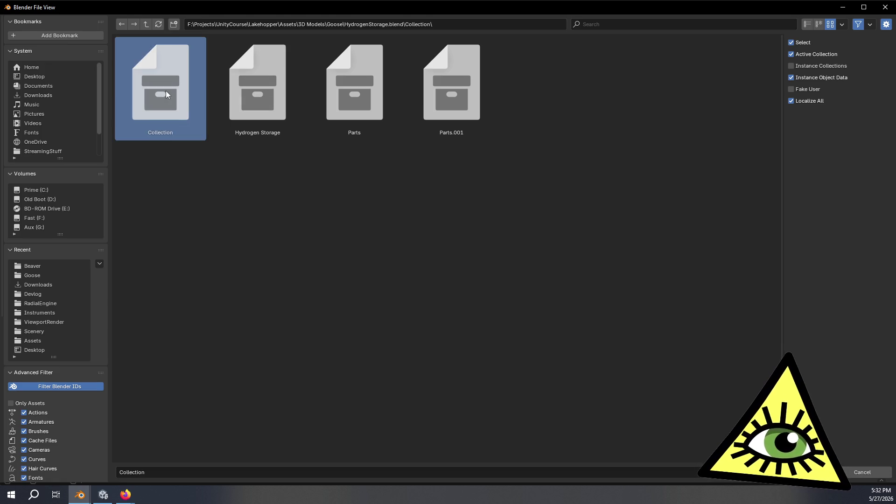
{"action": "key", "text": "Return"}
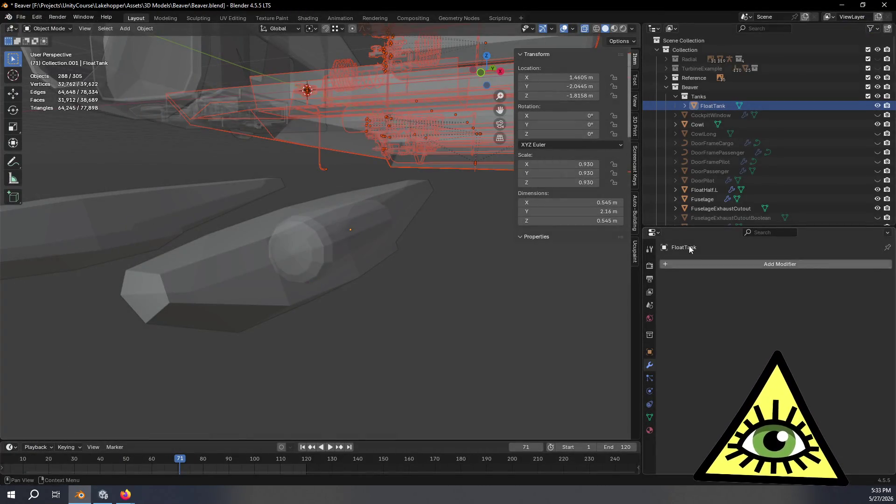
- Collapse the Beaver and FuelCellParts collections and move Collection.002 up in the Outliner hierarchy
{"action": "scroll", "coordinate": [420, 211], "scroll_direction": "down", "scroll_amount": 5}
{"action": "mouse_move", "coordinate": [421, 212]}
{"action": "middle_mouse_down"}
{"action": "mouse_move", "coordinate": [389, 252]}
{"action": "mouse_move", "coordinate": [379, 242]}
{"action": "mouse_move", "coordinate": [392, 270]}
{"action": "mouse_move", "coordinate": [410, 266]}
{"action": "middle_mouse_up"}
{"action": "left_click", "coordinate": [666, 87]}
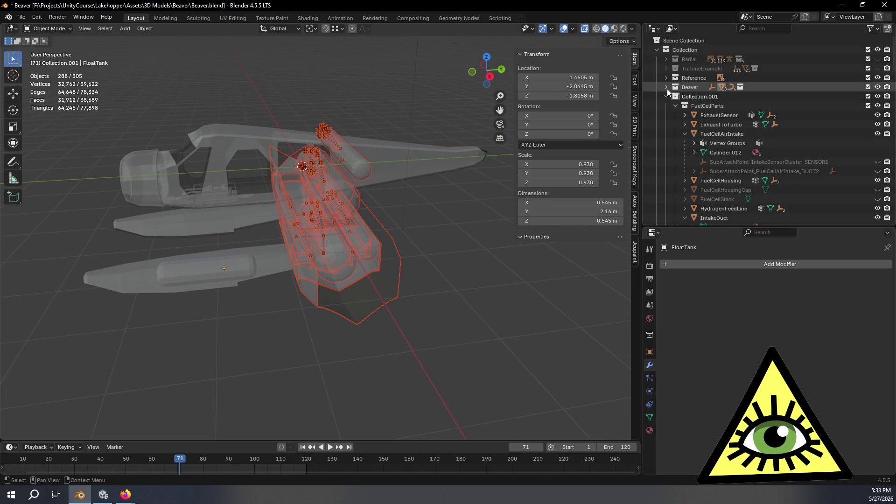
{"action": "left_click", "coordinate": [691, 96]}
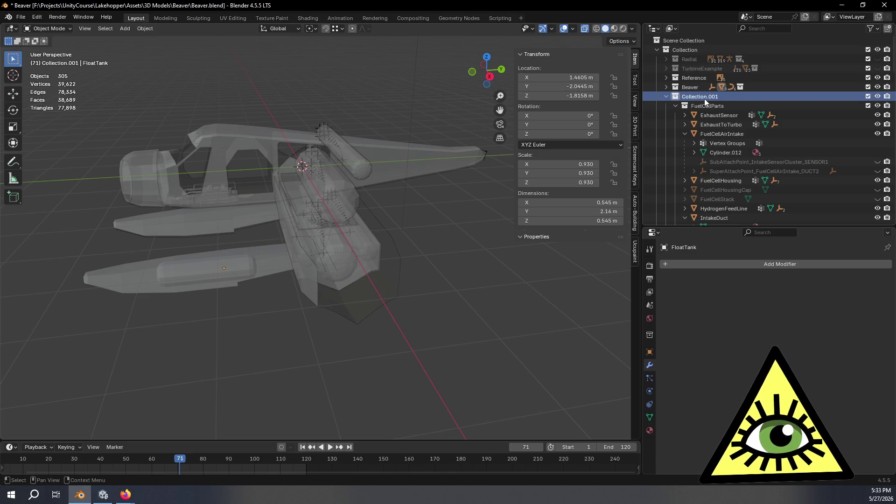
{"action": "left_click", "coordinate": [676, 106]}
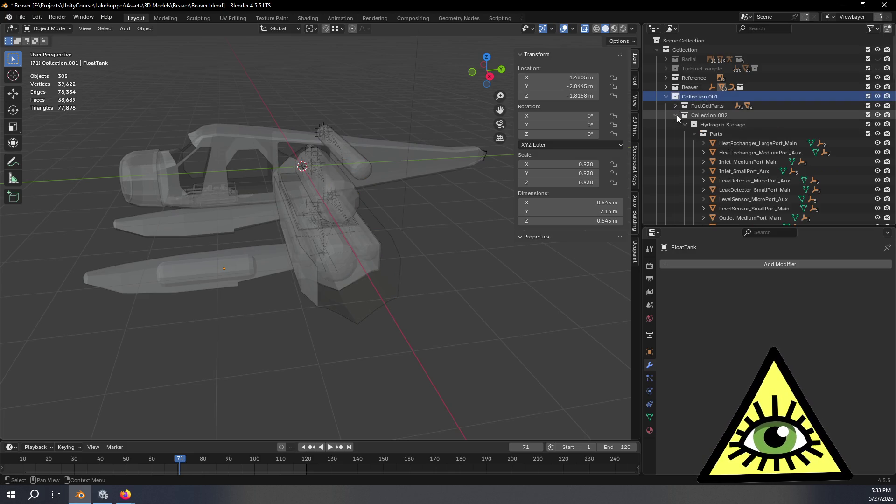
{"action": "left_click", "coordinate": [677, 115]}
{"action": "left_click", "coordinate": [707, 116]}
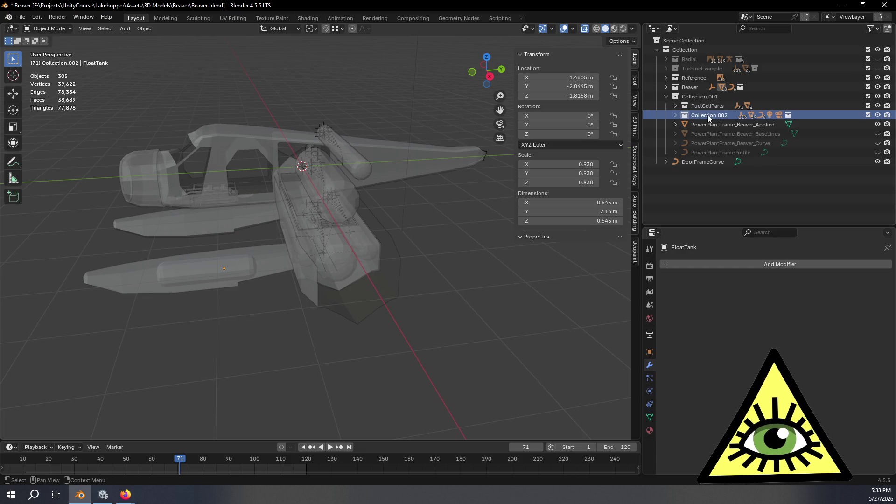
{"action": "left_click_drag", "start_coordinate": [707, 115], "coordinate": [702, 49]}
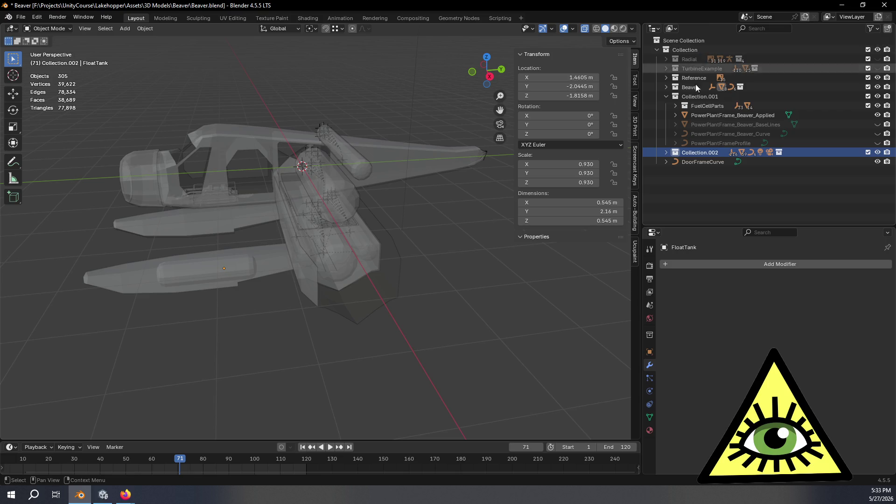
{"action": "left_click", "coordinate": [665, 97]}
{"action": "left_click", "coordinate": [666, 105]}
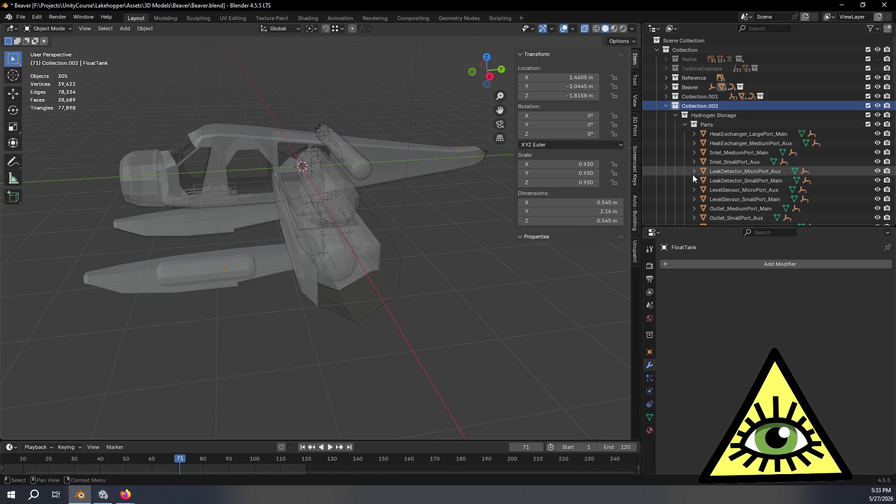
- Delete the Camera and Light that came with the appended Collection.002
{"action": "scroll", "coordinate": [692, 175], "scroll_direction": "down", "scroll_amount": 4}
{"action": "scroll", "coordinate": [725, 69], "scroll_direction": "up", "scroll_amount": 1}
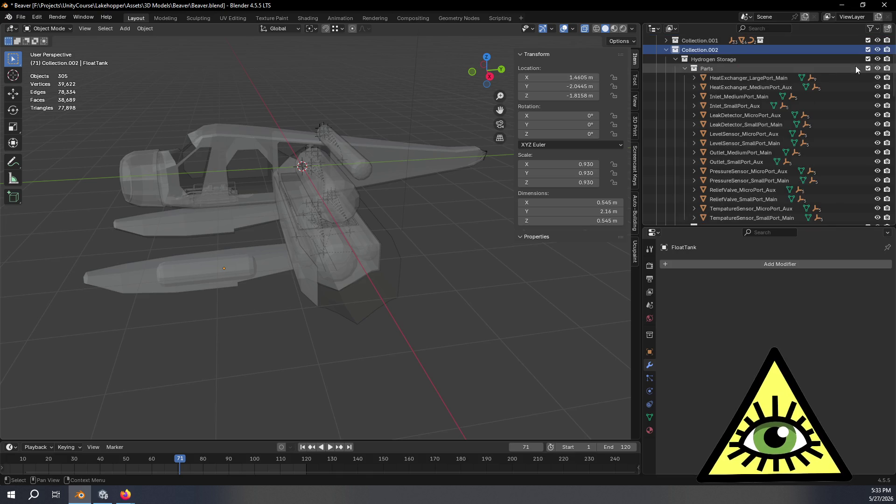
{"action": "left_click", "coordinate": [878, 59]}
{"action": "left_click", "coordinate": [878, 59]}
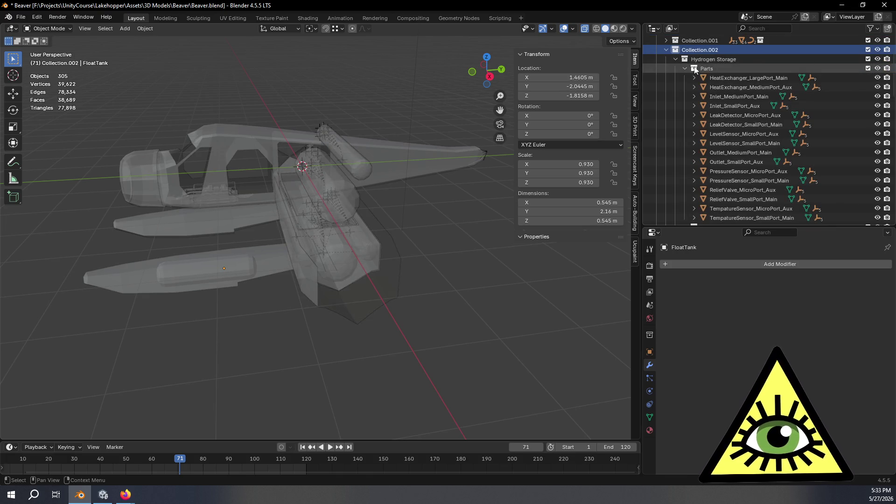
{"action": "left_click", "coordinate": [675, 59]}
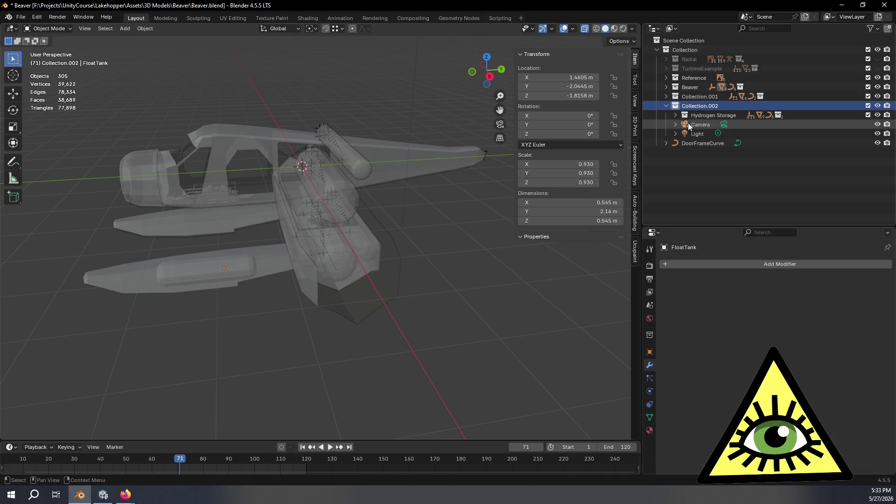
{"action": "left_click", "coordinate": [688, 124]}
{"action": "left_click", "coordinate": [698, 133], "text": "shift"}
{"action": "key", "text": "Delete"}
- Collapse Parts and Parts.001, select AuxH2Tank_Ported and frame the view on it
{"action": "left_click", "coordinate": [675, 115]}
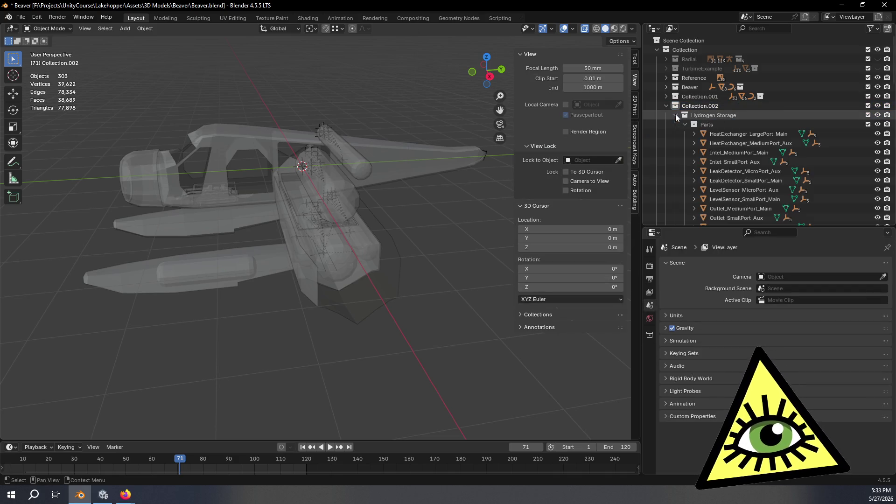
{"action": "scroll", "coordinate": [727, 133], "scroll_direction": "down", "scroll_amount": 1}
{"action": "left_click", "coordinate": [686, 106]}
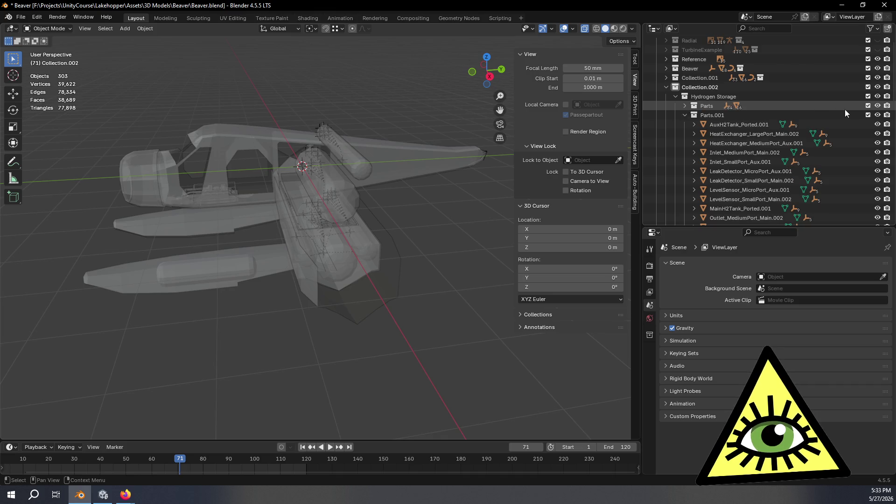
{"action": "left_click", "coordinate": [877, 116]}
{"action": "left_click", "coordinate": [877, 115]}
{"action": "left_click", "coordinate": [878, 115]}
{"action": "left_click", "coordinate": [877, 115]}
{"action": "left_click", "coordinate": [684, 115]}
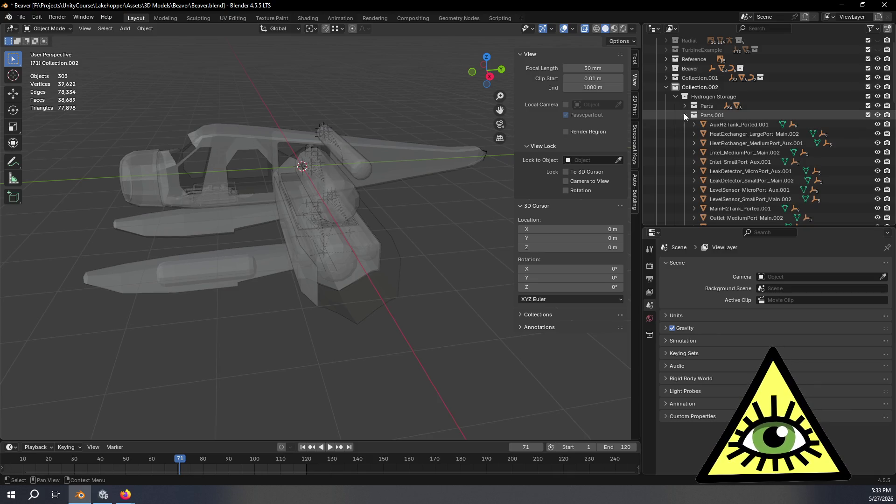
{"action": "left_click", "coordinate": [718, 124]}
{"action": "mouse_move", "coordinate": [445, 217]}
{"action": "middle_mouse_down", "text": "ctrl"}
{"action": "mouse_move", "coordinate": [457, 234]}
{"action": "mouse_move", "coordinate": [338, 236]}
{"action": "mouse_move", "coordinate": [394, 263]}
{"action": "mouse_move", "coordinate": [466, 275]}
{"action": "mouse_move", "coordinate": [487, 255]}
{"action": "mouse_move", "coordinate": [447, 195]}
{"action": "mouse_move", "coordinate": [405, 175]}
{"action": "mouse_move", "coordinate": [386, 245]}
{"action": "mouse_move", "coordinate": [401, 236]}
{"action": "middle_mouse_up", "text": "ctrl"}
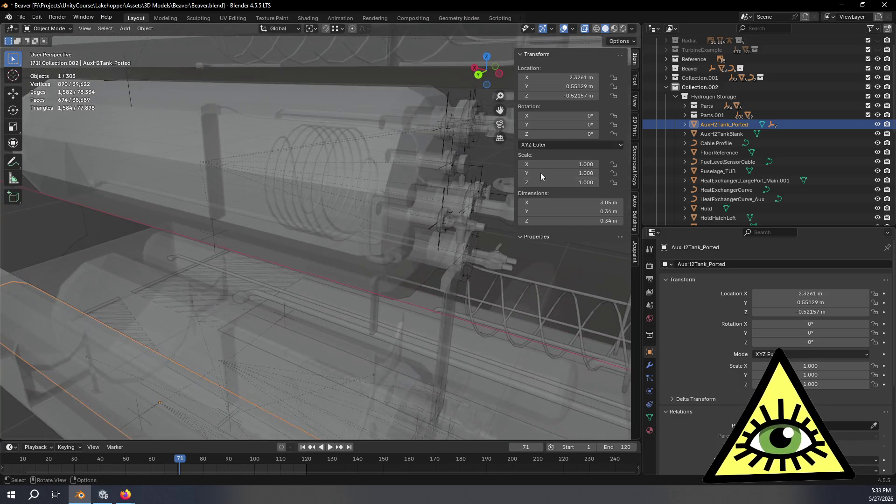
- Hide the Parts.001 collection, the Hold and both hold hatches
{"action": "left_click", "coordinate": [877, 106]}
{"action": "mouse_move", "coordinate": [392, 266]}
{"action": "middle_mouse_down"}
{"action": "mouse_move", "coordinate": [379, 278]}
{"action": "mouse_move", "coordinate": [426, 276]}
{"action": "middle_mouse_up"}
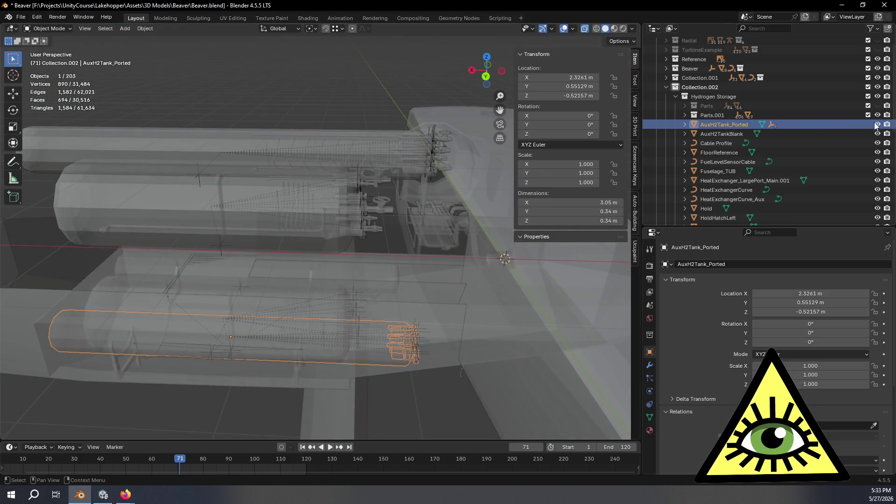
{"action": "left_click", "coordinate": [878, 106]}
{"action": "left_click", "coordinate": [878, 116]}
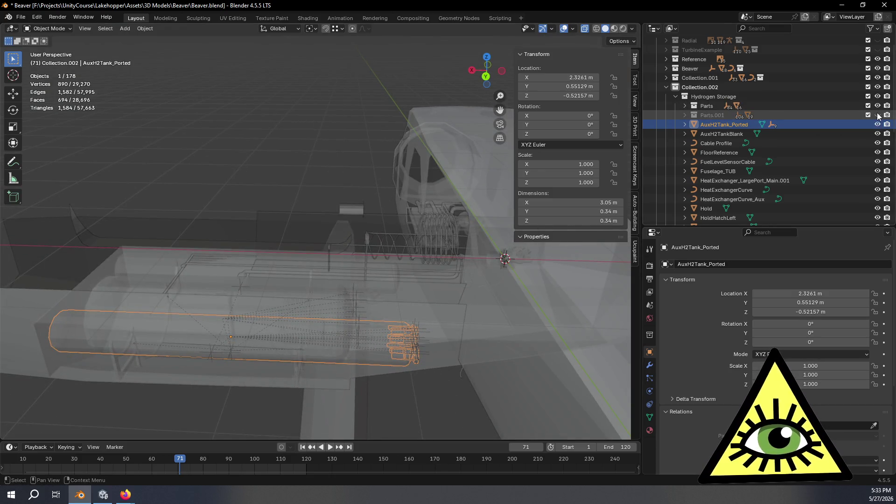
{"action": "mouse_move", "coordinate": [387, 259]}
{"action": "middle_mouse_down"}
{"action": "mouse_move", "coordinate": [252, 287]}
{"action": "mouse_move", "coordinate": [222, 232]}
{"action": "mouse_move", "coordinate": [273, 216]}
{"action": "mouse_move", "coordinate": [281, 220]}
{"action": "mouse_move", "coordinate": [217, 263]}
{"action": "mouse_move", "coordinate": [482, 234]}
{"action": "middle_mouse_up"}
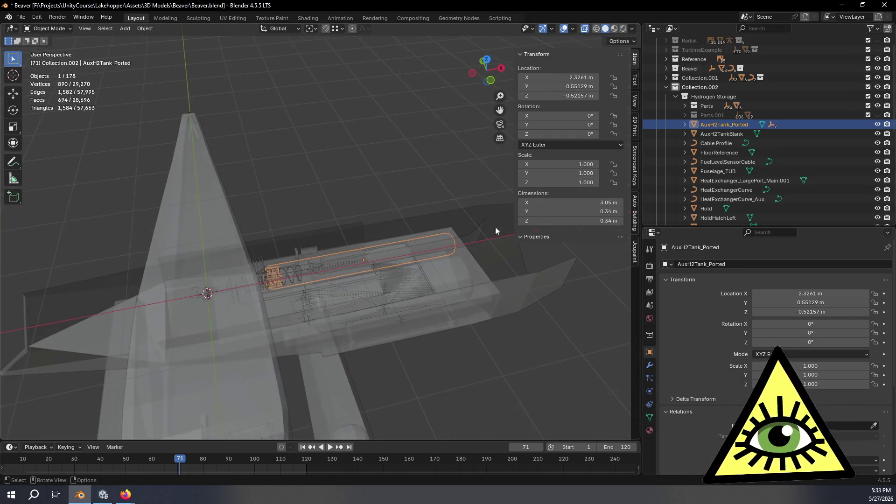
{"action": "scroll", "coordinate": [738, 168], "scroll_direction": "down", "scroll_amount": 4}
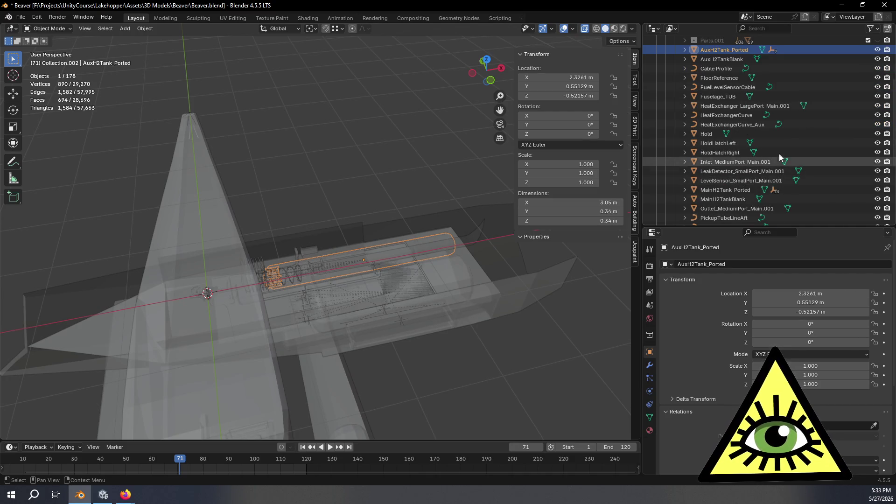
{"action": "left_click_drag", "start_coordinate": [878, 134], "coordinate": [877, 153]}
{"action": "mouse_move", "coordinate": [509, 224]}
{"action": "middle_mouse_down"}
{"action": "mouse_move", "coordinate": [429, 254]}
{"action": "mouse_move", "coordinate": [463, 244]}
{"action": "middle_mouse_up"}
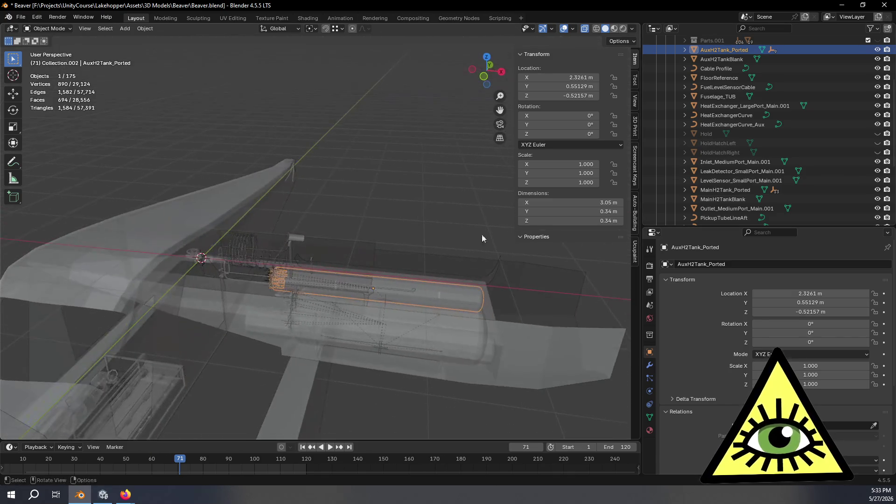
- Hide Fuselage_TUB and FloorReference, then select the HeatExchangerCurve_Aux coil
{"action": "left_click", "coordinate": [878, 96]}
{"action": "mouse_move", "coordinate": [421, 276]}
{"action": "middle_mouse_down"}
{"action": "mouse_move", "coordinate": [368, 268]}
{"action": "mouse_move", "coordinate": [395, 266]}
{"action": "mouse_move", "coordinate": [413, 287]}
{"action": "mouse_move", "coordinate": [362, 244]}
{"action": "mouse_move", "coordinate": [422, 231]}
{"action": "mouse_move", "coordinate": [431, 240]}
{"action": "middle_mouse_up"}
{"action": "left_click", "coordinate": [373, 256]}
{"action": "left_click", "coordinate": [876, 78]}
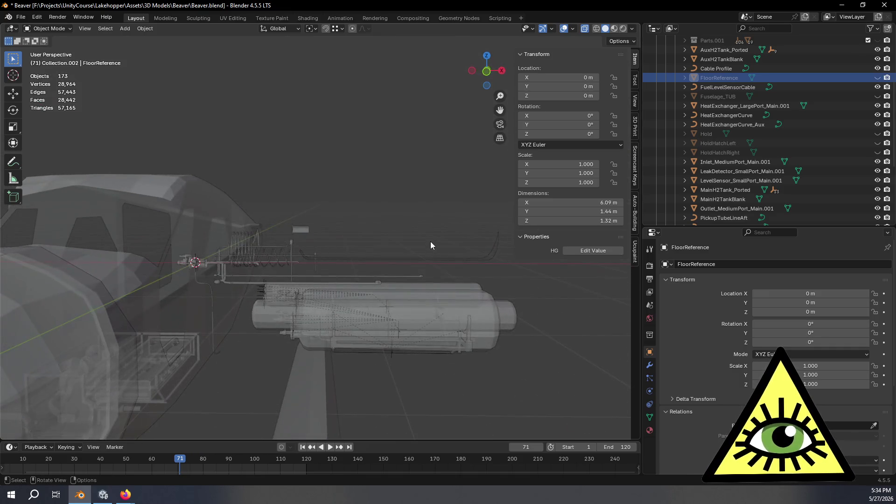
{"action": "mouse_move", "coordinate": [386, 269]}
{"action": "middle_mouse_down"}
{"action": "mouse_move", "coordinate": [312, 304]}
{"action": "mouse_move", "coordinate": [413, 148]}
{"action": "mouse_move", "coordinate": [234, 196]}
{"action": "mouse_move", "coordinate": [361, 180]}
{"action": "mouse_move", "coordinate": [397, 185]}
{"action": "mouse_move", "coordinate": [385, 202]}
{"action": "mouse_move", "coordinate": [400, 261]}
{"action": "mouse_move", "coordinate": [456, 264]}
{"action": "mouse_move", "coordinate": [377, 223]}
{"action": "middle_mouse_up"}
{"action": "scroll", "coordinate": [317, 313], "scroll_direction": "up", "scroll_amount": 4}
{"action": "scroll", "coordinate": [376, 223], "scroll_direction": "down", "scroll_amount": 1}
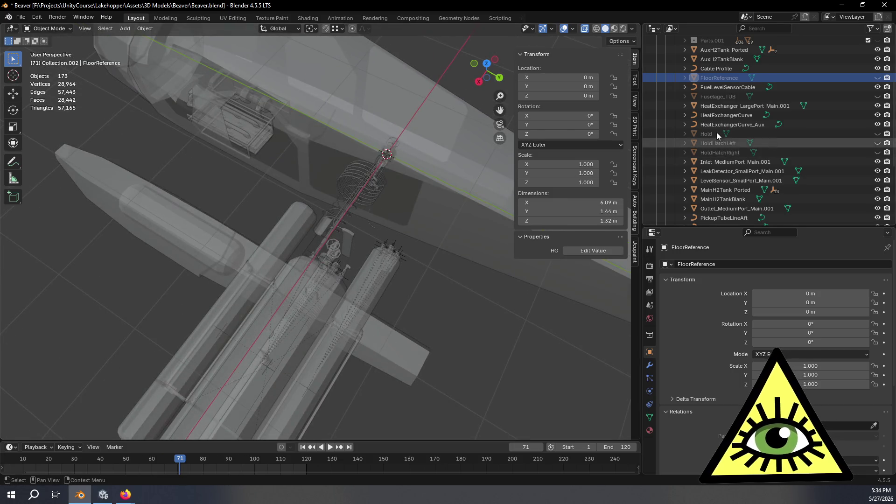
{"action": "mouse_move", "coordinate": [426, 207]}
{"action": "middle_mouse_down"}
{"action": "mouse_move", "coordinate": [351, 228]}
{"action": "mouse_move", "coordinate": [457, 196]}
{"action": "middle_mouse_up"}
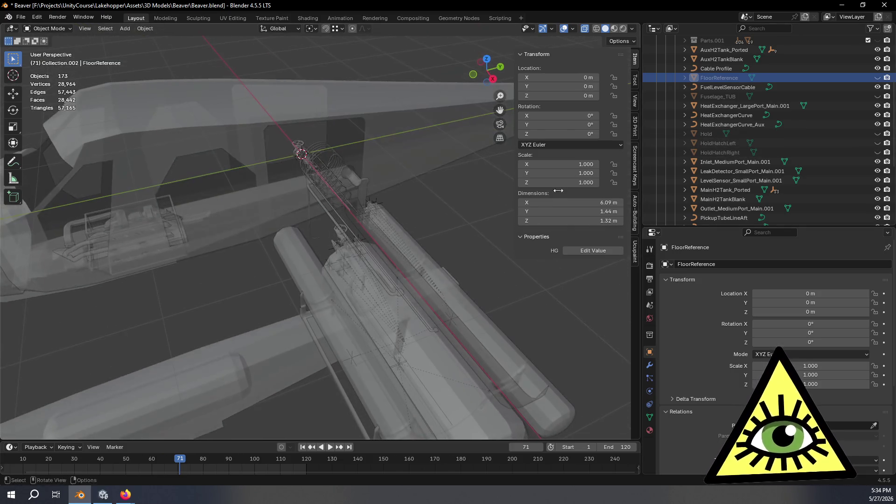
{"action": "left_click", "coordinate": [744, 125]}
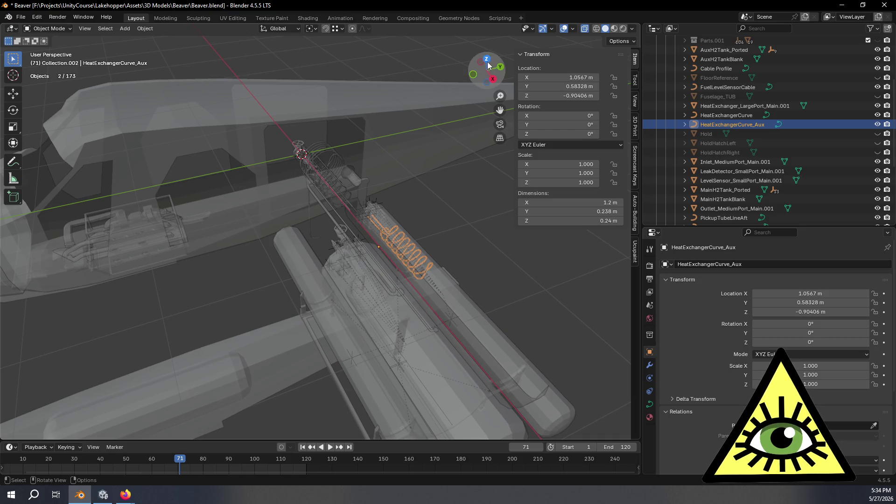
- Switch to Top view and pan to bring the float tanks into frame
{"action": "left_click", "coordinate": [487, 60]}
{"action": "mouse_move", "coordinate": [465, 276]}
{"action": "middle_mouse_down", "text": "shift"}
{"action": "mouse_move", "coordinate": [496, 180]}
{"action": "mouse_move", "coordinate": [452, 153]}
{"action": "mouse_move", "coordinate": [434, 195]}
{"action": "mouse_move", "coordinate": [431, 182]}
{"action": "middle_mouse_up", "text": "shift"}
{"action": "middle_click_drag", "start_coordinate": [447, 151], "coordinate": [451, 182], "text": "shift"}
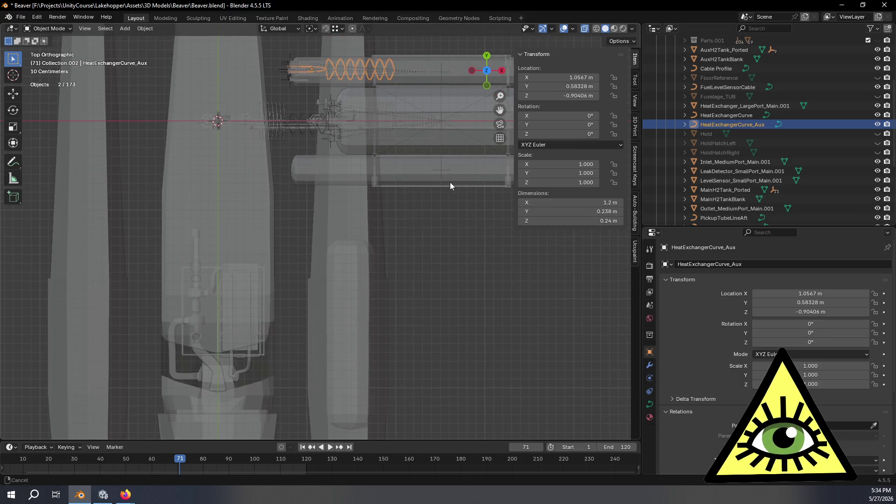
{"action": "mouse_move", "coordinate": [472, 246]}
{"action": "middle_mouse_down", "text": "shift"}
{"action": "mouse_move", "coordinate": [466, 210]}
{"action": "mouse_move", "coordinate": [442, 168]}
{"action": "mouse_move", "coordinate": [449, 204]}
{"action": "middle_mouse_up", "text": "shift"}
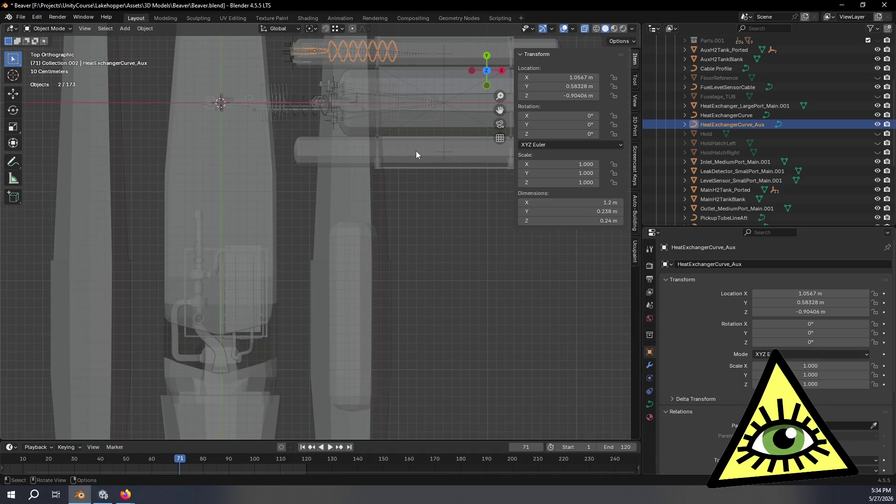
{"action": "key", "text": "g"}
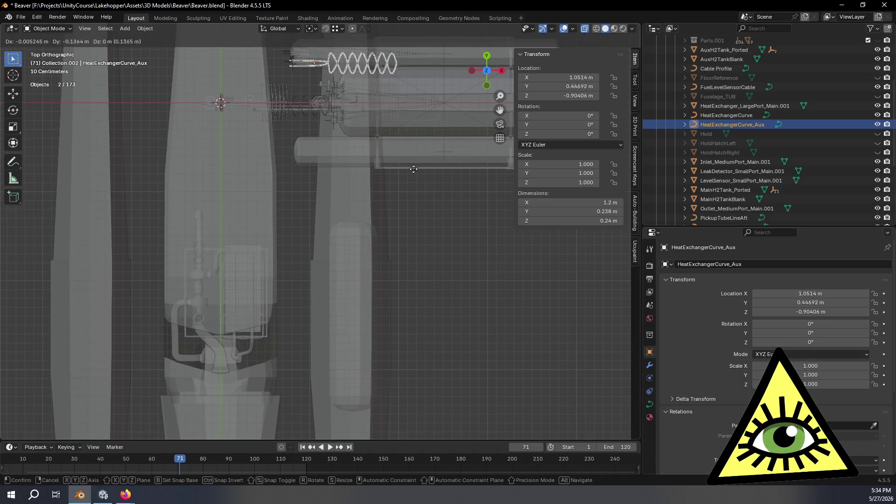
{"action": "key", "text": "Escape"}
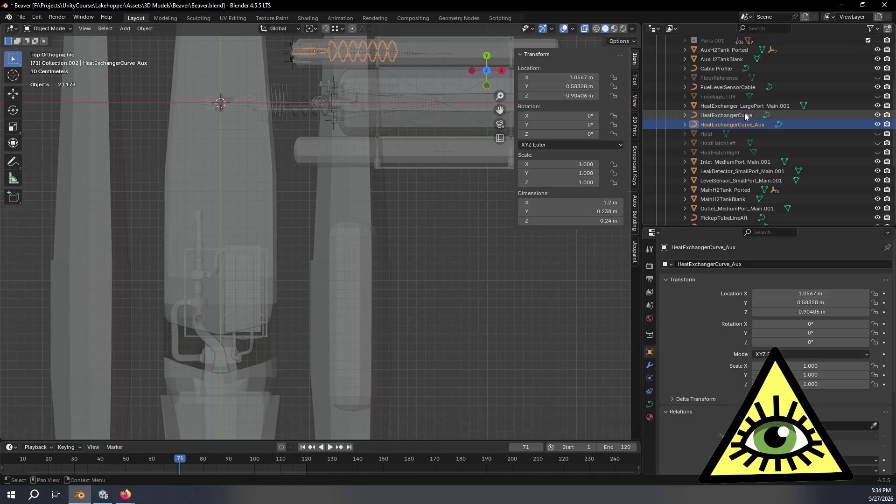
- Expand the Parts collection and select HeatExchanger_MediumPort_Aux
{"action": "left_click", "coordinate": [743, 112]}
{"action": "left_click", "coordinate": [747, 104]}
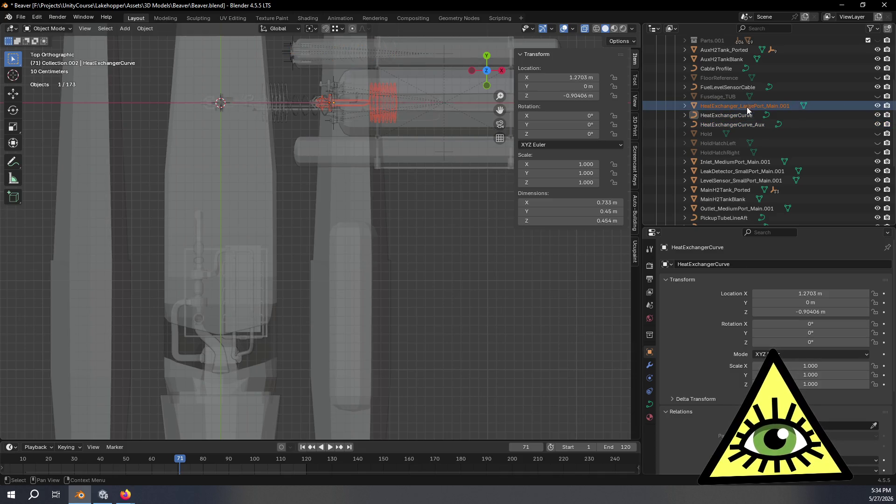
{"action": "scroll", "coordinate": [742, 125], "scroll_direction": "up", "scroll_amount": 5}
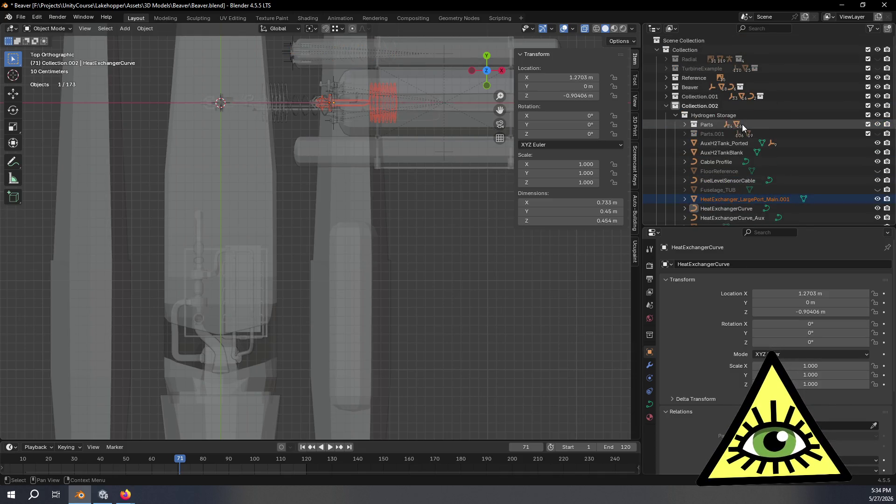
{"action": "left_click", "coordinate": [686, 124]}
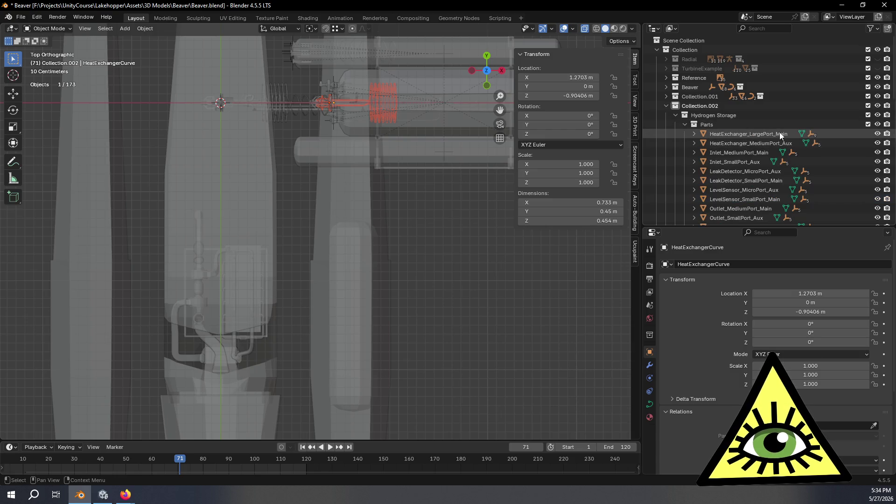
{"action": "left_click", "coordinate": [785, 143]}
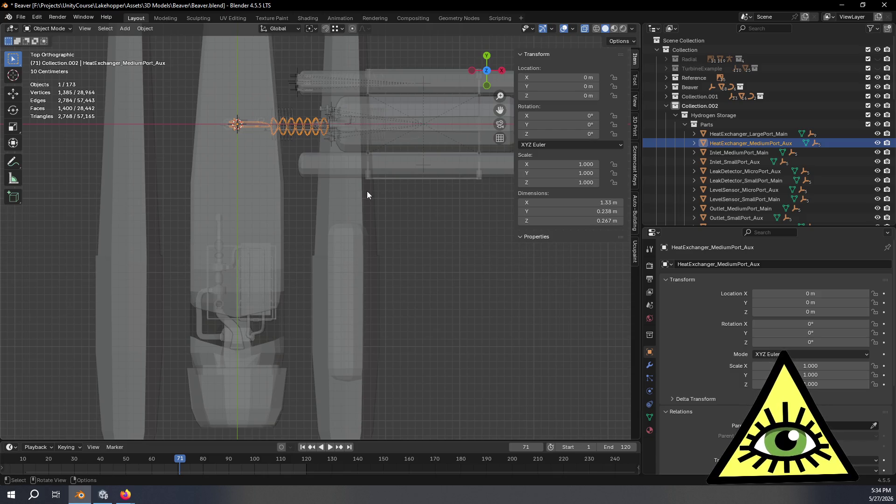
- Move HeatExchanger_MediumPort_Aux over the float in Top view
{"action": "key", "text": "g"}
{"action": "left_click", "coordinate": [483, 33]}
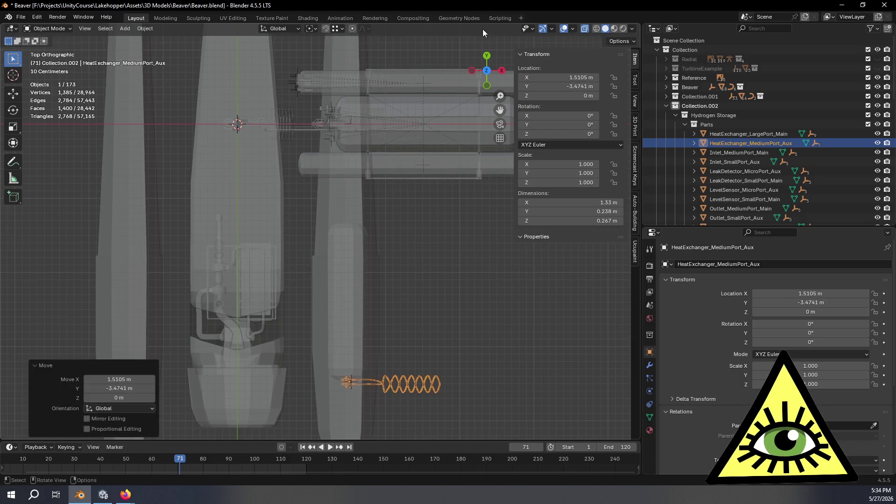
{"action": "scroll", "coordinate": [415, 231], "scroll_direction": "up", "scroll_amount": 3}
{"action": "mouse_move", "coordinate": [416, 231]}
{"action": "middle_mouse_down", "text": "shift"}
{"action": "mouse_move", "coordinate": [419, 38]}
{"action": "mouse_move", "coordinate": [435, 74]}
{"action": "middle_mouse_up", "text": "shift"}
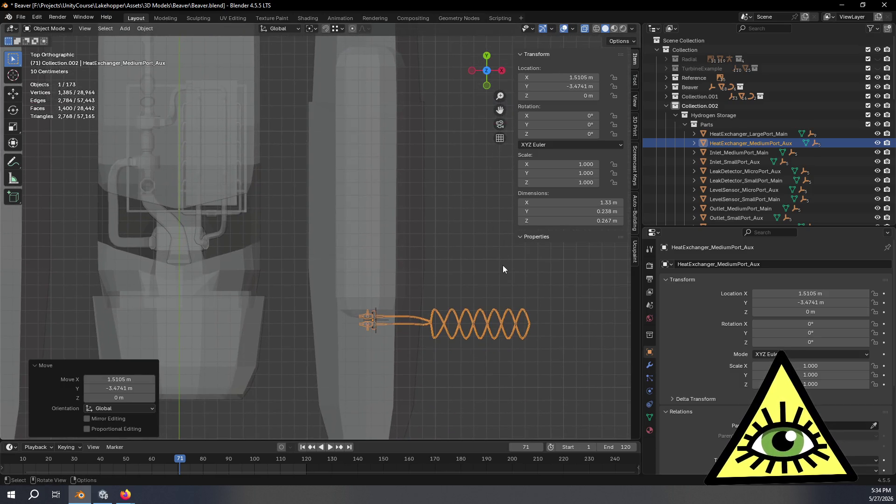
- Set snapping to Increment and rotate the coil 90° about Z
{"action": "left_click", "coordinate": [345, 28]}
{"action": "left_click", "coordinate": [332, 78]}
{"action": "key", "text": "r"}
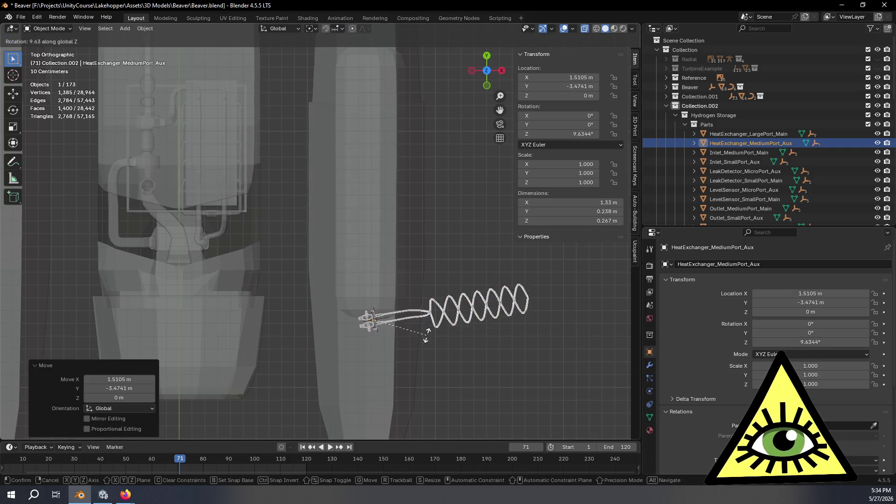
{"action": "left_click", "coordinate": [434, 346]}
{"action": "mouse_move", "coordinate": [434, 345]}
{"action": "middle_mouse_down"}
{"action": "mouse_move", "coordinate": [439, 359]}
{"action": "mouse_move", "coordinate": [440, 328]}
{"action": "mouse_move", "coordinate": [410, 307]}
{"action": "mouse_move", "coordinate": [387, 250]}
{"action": "middle_mouse_up"}
{"action": "scroll", "coordinate": [386, 250], "scroll_direction": "down", "scroll_amount": 4}
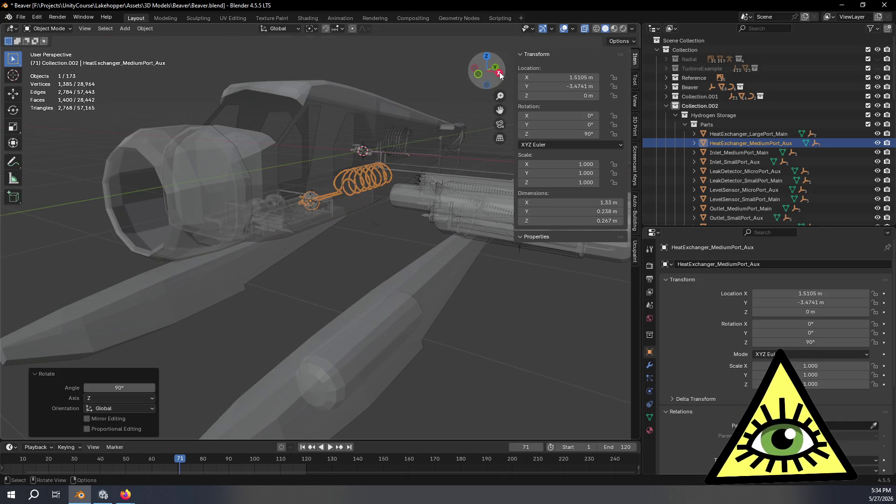
- From Right view, lower the coil along Z down into the float
{"action": "left_click", "coordinate": [499, 73]}
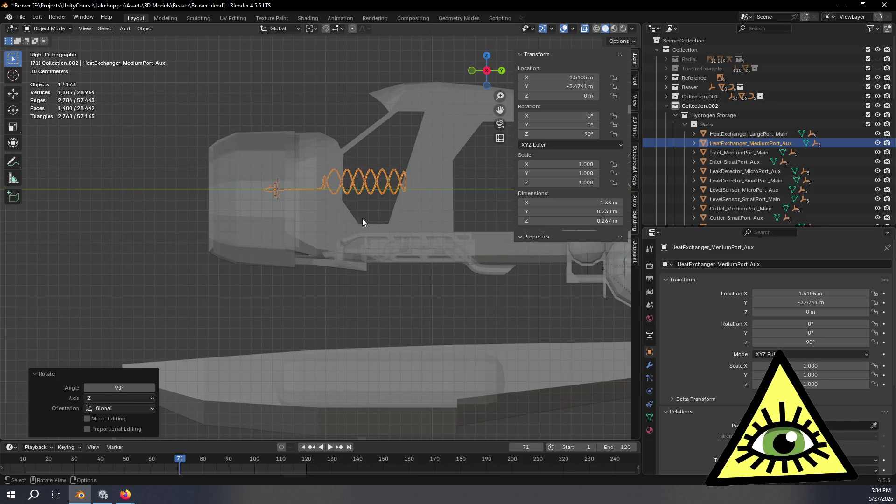
{"action": "key", "text": "g"}
{"action": "key", "text": "z"}
{"action": "left_click", "coordinate": [352, 408]}
{"action": "mouse_move", "coordinate": [352, 408]}
{"action": "middle_mouse_down"}
{"action": "mouse_move", "coordinate": [330, 368]}
{"action": "mouse_move", "coordinate": [390, 372]}
{"action": "mouse_move", "coordinate": [416, 222]}
{"action": "mouse_move", "coordinate": [410, 294]}
{"action": "mouse_move", "coordinate": [430, 351]}
{"action": "mouse_move", "coordinate": [446, 114]}
{"action": "middle_mouse_up"}
- From Front view, centre the coil inside the float
{"action": "left_click", "coordinate": [485, 71]}
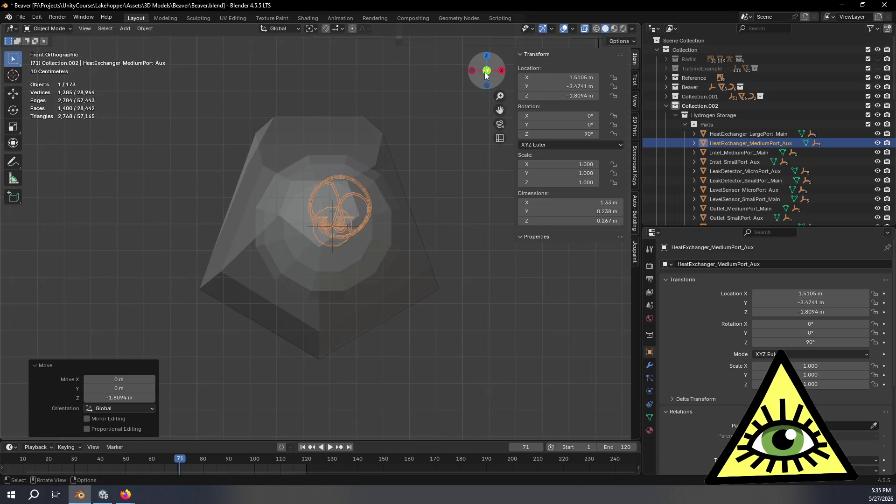
{"action": "scroll", "coordinate": [392, 261], "scroll_direction": "up", "scroll_amount": 5}
{"action": "key", "text": "g"}
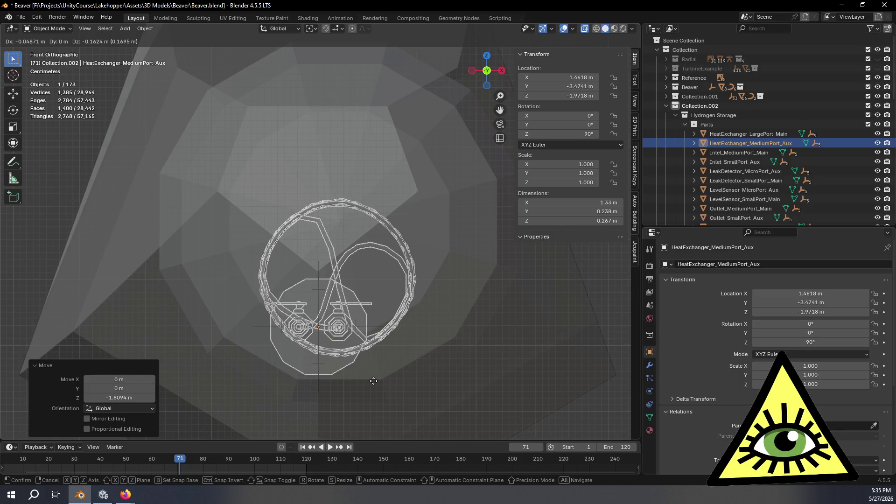
{"action": "left_click", "coordinate": [373, 381]}
{"action": "mouse_move", "coordinate": [377, 377]}
{"action": "middle_mouse_down"}
{"action": "mouse_move", "coordinate": [399, 354]}
{"action": "mouse_move", "coordinate": [315, 309]}
{"action": "mouse_move", "coordinate": [325, 337]}
{"action": "mouse_move", "coordinate": [340, 333]}
{"action": "middle_mouse_up"}
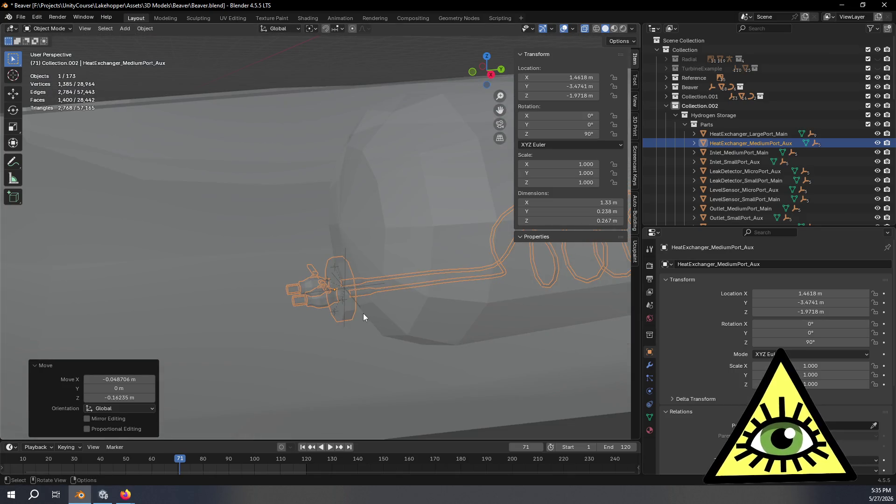
- Shift the coil slightly along Y to about X 1.46, Y -3.52, Z -1.97 m
{"action": "key", "text": "g"}
{"action": "key", "text": "y"}
{"action": "left_click", "coordinate": [344, 315]}
{"action": "mouse_move", "coordinate": [352, 355]}
{"action": "middle_mouse_down"}
{"action": "mouse_move", "coordinate": [400, 344]}
{"action": "mouse_move", "coordinate": [307, 324]}
{"action": "mouse_move", "coordinate": [357, 310]}
{"action": "mouse_move", "coordinate": [334, 309]}
{"action": "mouse_move", "coordinate": [489, 292]}
{"action": "middle_mouse_up"}
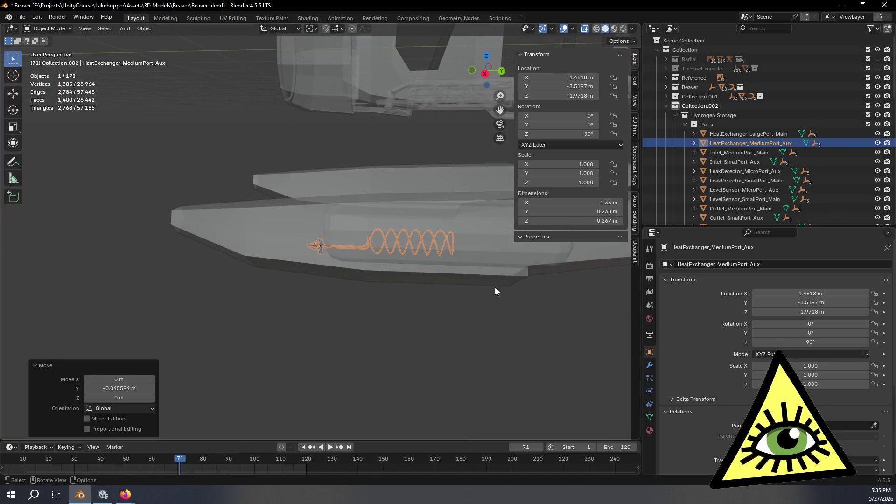
{"action": "mouse_move", "coordinate": [239, 255]}
{"action": "middle_mouse_down"}
{"action": "mouse_move", "coordinate": [342, 256]}
{"action": "mouse_move", "coordinate": [369, 243]}
{"action": "mouse_move", "coordinate": [366, 232]}
{"action": "mouse_move", "coordinate": [340, 262]}
{"action": "middle_mouse_up"}
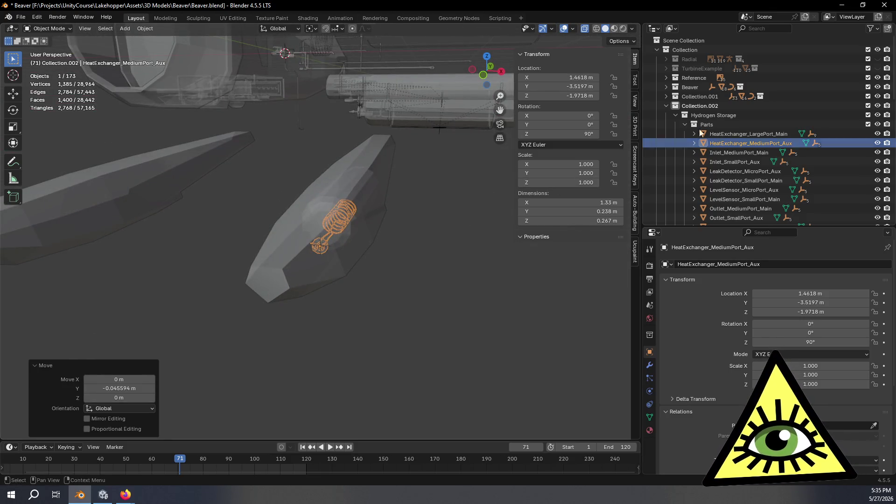
{"action": "left_click", "coordinate": [735, 161]}
{"action": "mouse_move", "coordinate": [448, 159]}
{"action": "middle_mouse_down"}
{"action": "mouse_move", "coordinate": [419, 162]}
{"action": "mouse_move", "coordinate": [419, 207]}
{"action": "middle_mouse_up"}
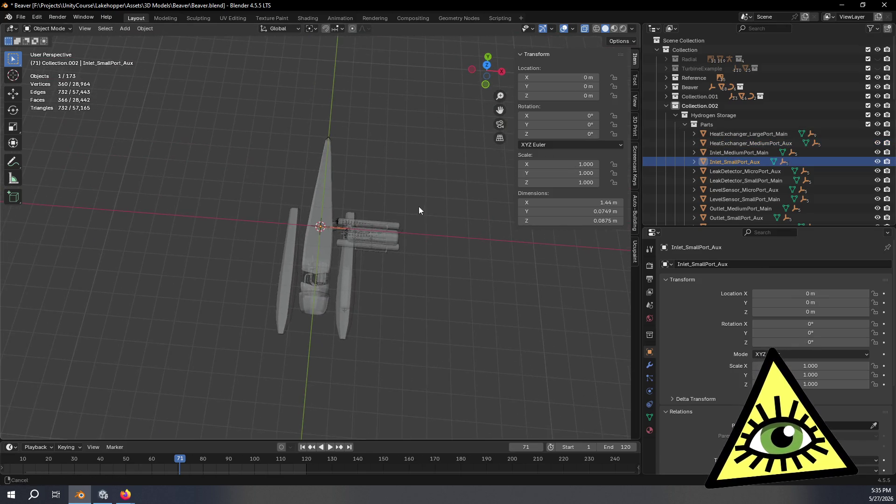
- Move Inlet_SmallPort_Aux over the float in Top view and turn it 90° about Z
{"action": "left_click", "coordinate": [489, 67]}
{"action": "scroll", "coordinate": [453, 237], "scroll_direction": "up", "scroll_amount": 6}
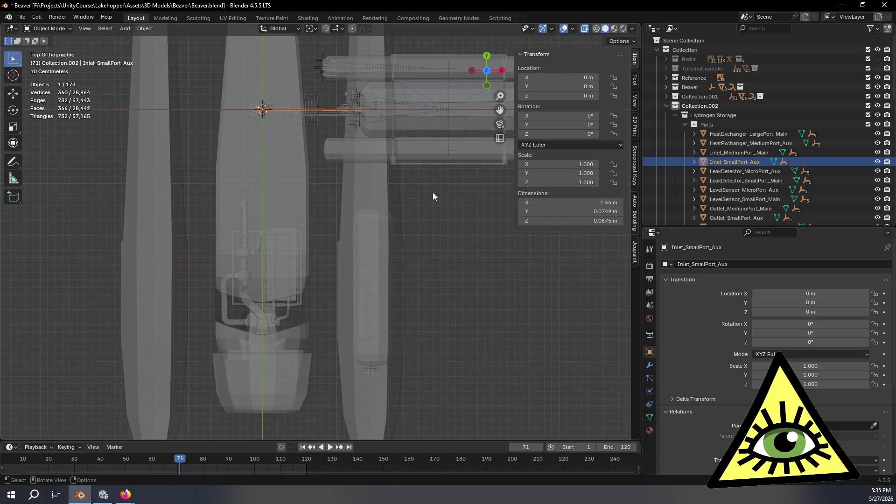
{"action": "key", "text": "g"}
{"action": "left_click", "coordinate": [542, 41]}
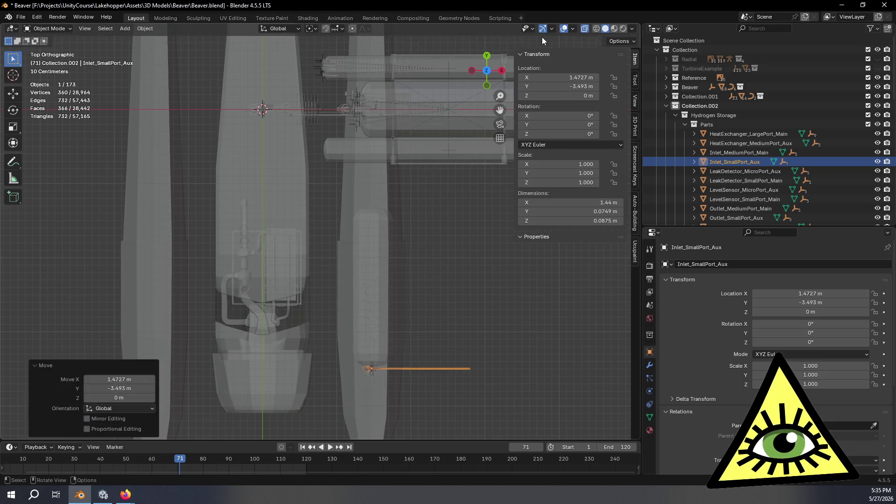
{"action": "key", "text": "r"}
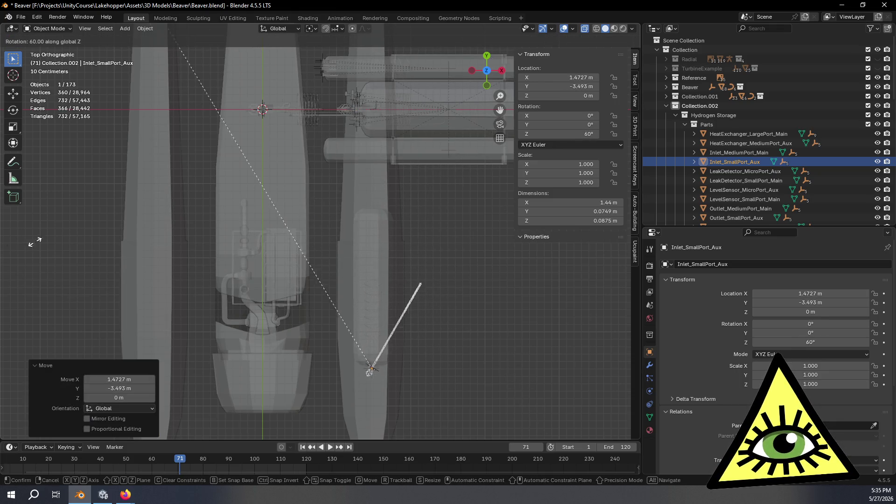
{"action": "left_click", "coordinate": [59, 277]}
{"action": "mouse_move", "coordinate": [387, 404]}
{"action": "middle_mouse_down"}
{"action": "mouse_move", "coordinate": [340, 325]}
{"action": "mouse_move", "coordinate": [355, 282]}
{"action": "mouse_move", "coordinate": [369, 294]}
{"action": "middle_mouse_up"}
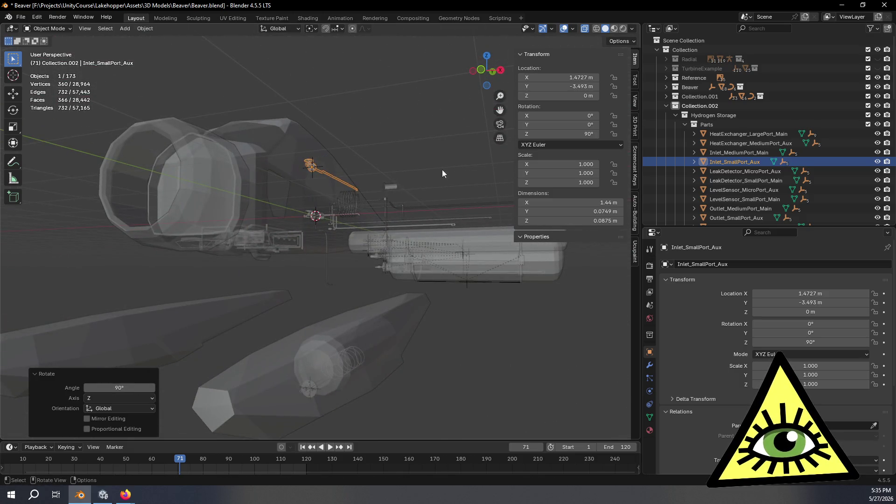
- Lower Inlet_SmallPort_Aux along Z into the float to Z -1.6667 m
{"action": "key", "text": "g"}
{"action": "key", "text": "z"}
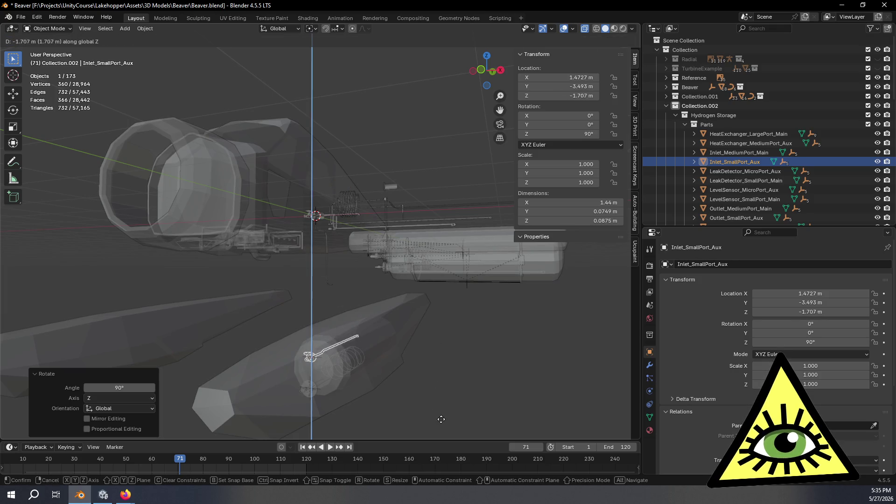
{"action": "left_click", "coordinate": [441, 416]}
{"action": "mouse_move", "coordinate": [416, 352]}
{"action": "middle_mouse_down"}
{"action": "mouse_move", "coordinate": [391, 405]}
{"action": "mouse_move", "coordinate": [396, 373]}
{"action": "mouse_move", "coordinate": [372, 245]}
{"action": "middle_mouse_up"}
{"action": "scroll", "coordinate": [372, 244], "scroll_direction": "up", "scroll_amount": 2}
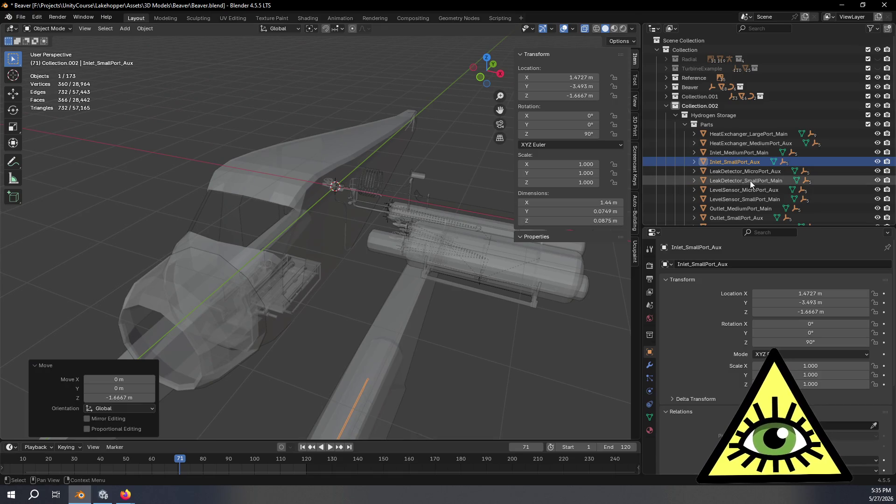
{"action": "scroll", "coordinate": [765, 172], "scroll_direction": "down", "scroll_amount": 2}
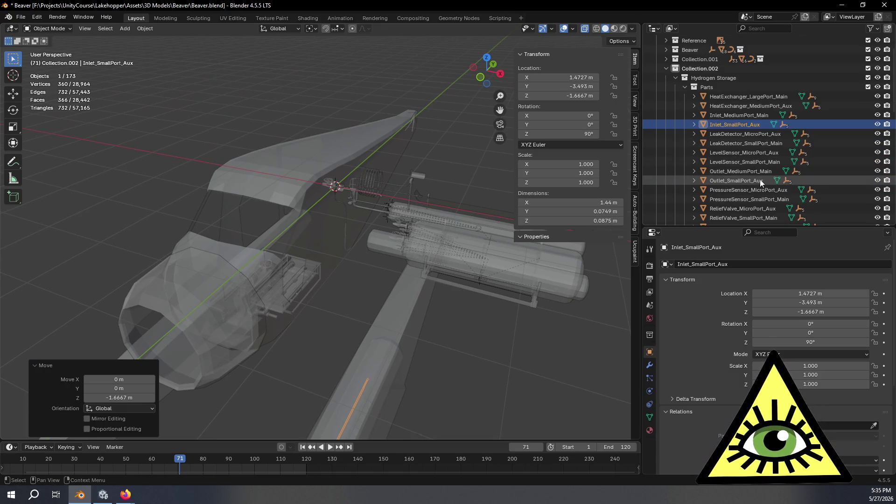
{"action": "left_click", "coordinate": [757, 181]}
{"action": "mouse_move", "coordinate": [499, 203]}
{"action": "middle_mouse_down"}
{"action": "mouse_move", "coordinate": [377, 278]}
{"action": "mouse_move", "coordinate": [385, 274]}
{"action": "mouse_move", "coordinate": [363, 275]}
{"action": "mouse_move", "coordinate": [406, 261]}
{"action": "mouse_move", "coordinate": [428, 238]}
{"action": "middle_mouse_up"}
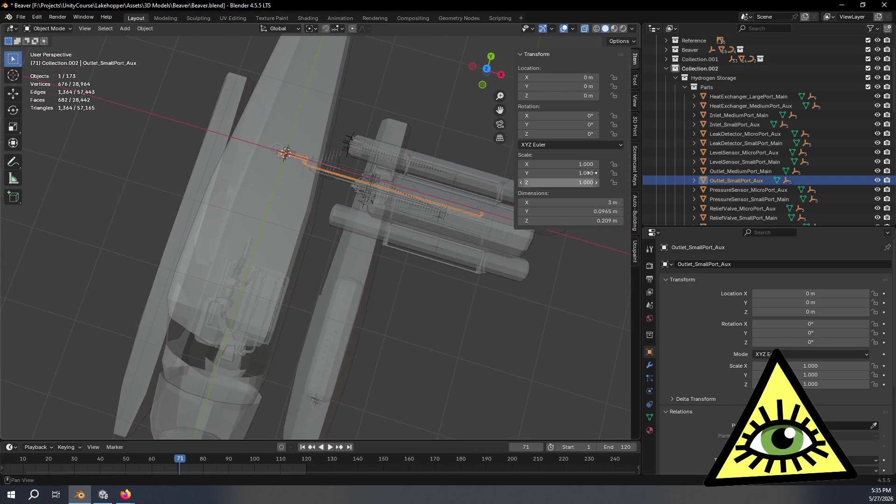
{"action": "left_click", "coordinate": [758, 169]}
{"action": "mouse_move", "coordinate": [372, 267]}
{"action": "middle_mouse_down"}
{"action": "mouse_move", "coordinate": [389, 294]}
{"action": "mouse_move", "coordinate": [397, 275]}
{"action": "middle_mouse_up"}
{"action": "mouse_move", "coordinate": [386, 264]}
{"action": "middle_mouse_down"}
{"action": "mouse_move", "coordinate": [387, 193]}
{"action": "mouse_move", "coordinate": [390, 316]}
{"action": "middle_mouse_up"}
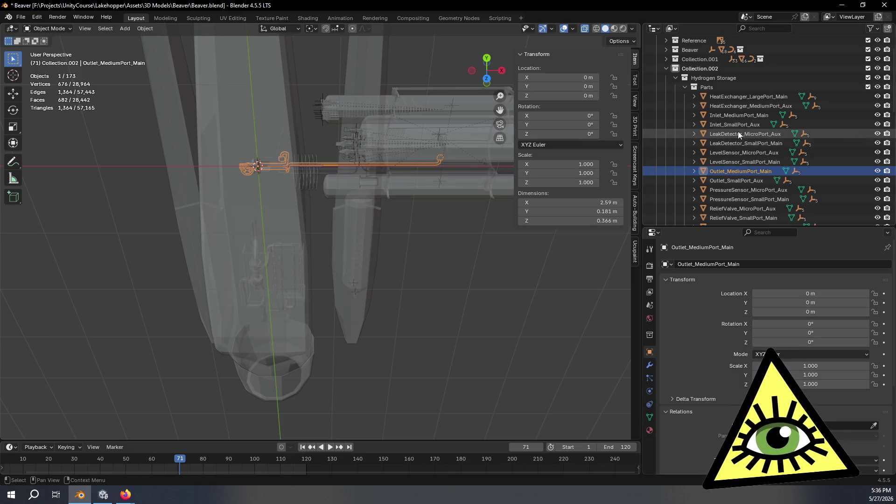
{"action": "left_click", "coordinate": [746, 143]}
{"action": "mouse_move", "coordinate": [494, 177]}
{"action": "middle_mouse_down"}
{"action": "mouse_move", "coordinate": [438, 206]}
{"action": "mouse_move", "coordinate": [408, 190]}
{"action": "mouse_move", "coordinate": [387, 223]}
{"action": "mouse_move", "coordinate": [284, 225]}
{"action": "mouse_move", "coordinate": [385, 229]}
{"action": "mouse_move", "coordinate": [407, 211]}
{"action": "mouse_move", "coordinate": [364, 227]}
{"action": "middle_mouse_up"}
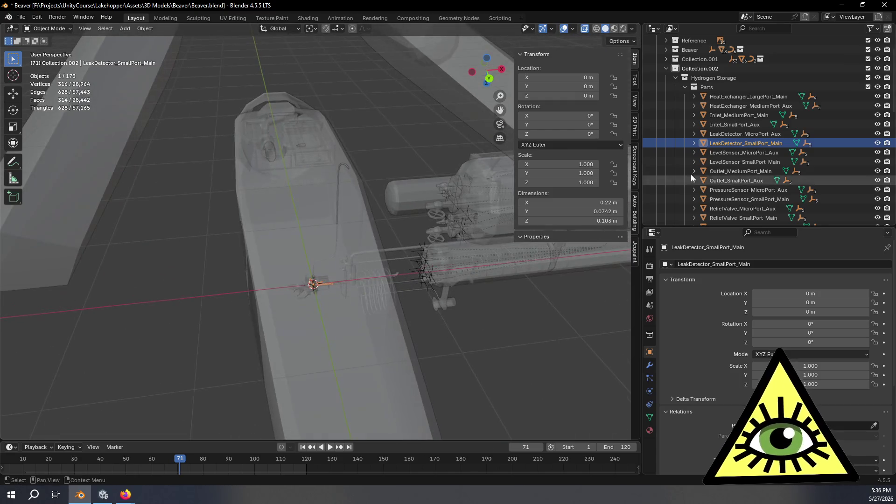
{"action": "left_click", "coordinate": [754, 124]}
{"action": "scroll", "coordinate": [497, 302], "scroll_direction": "down", "scroll_amount": 5}
{"action": "mouse_move", "coordinate": [498, 303]}
{"action": "middle_mouse_down"}
{"action": "mouse_move", "coordinate": [452, 266]}
{"action": "mouse_move", "coordinate": [449, 230]}
{"action": "mouse_move", "coordinate": [495, 308]}
{"action": "mouse_move", "coordinate": [489, 407]}
{"action": "mouse_move", "coordinate": [383, 234]}
{"action": "mouse_move", "coordinate": [382, 300]}
{"action": "mouse_move", "coordinate": [388, 201]}
{"action": "mouse_move", "coordinate": [405, 229]}
{"action": "mouse_move", "coordinate": [420, 219]}
{"action": "middle_mouse_up"}
{"action": "scroll", "coordinate": [370, 304], "scroll_direction": "up", "scroll_amount": 3}
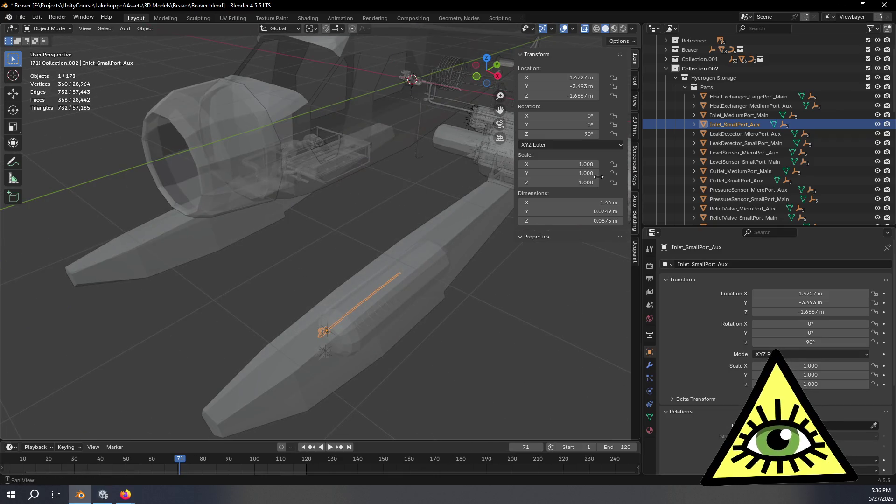
{"action": "left_click", "coordinate": [766, 144]}
{"action": "left_click", "coordinate": [766, 161]}
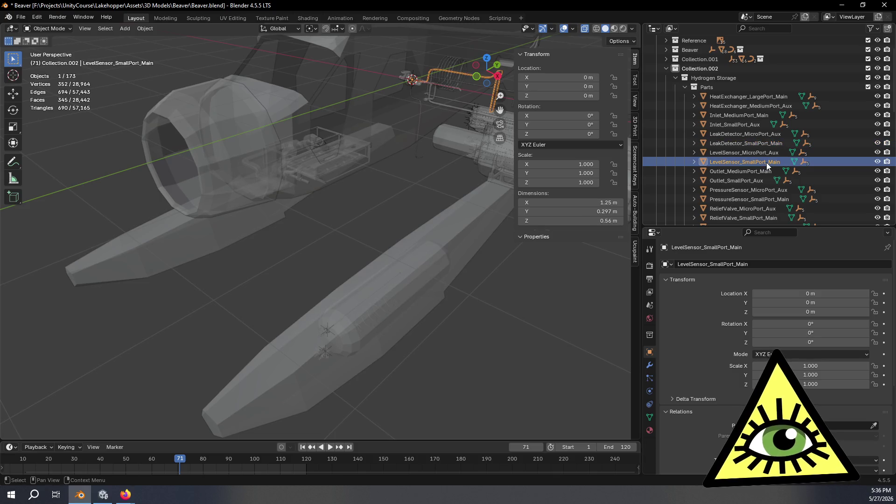
{"action": "mouse_move", "coordinate": [457, 234]}
{"action": "middle_mouse_down"}
{"action": "mouse_move", "coordinate": [394, 252]}
{"action": "mouse_move", "coordinate": [339, 236]}
{"action": "mouse_move", "coordinate": [377, 189]}
{"action": "mouse_move", "coordinate": [385, 195]}
{"action": "mouse_move", "coordinate": [355, 208]}
{"action": "mouse_move", "coordinate": [343, 274]}
{"action": "mouse_move", "coordinate": [503, 85]}
{"action": "middle_mouse_up"}
{"action": "left_click", "coordinate": [773, 154]}
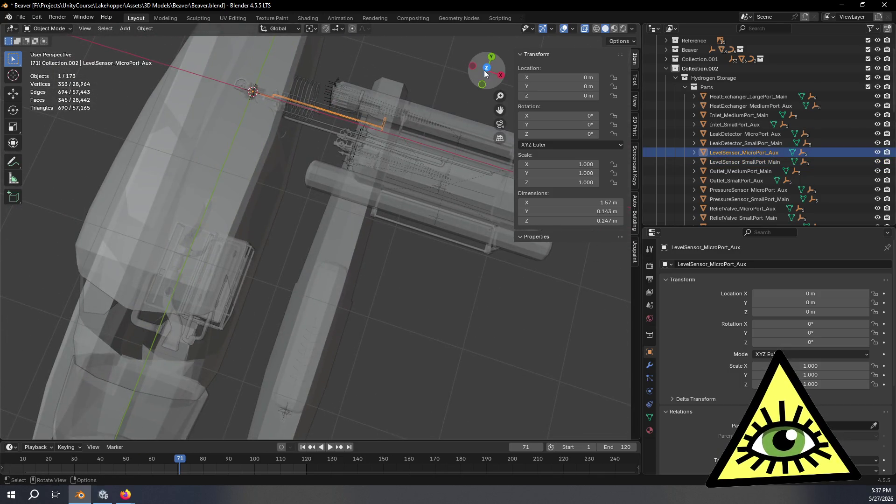
- Move LevelSensor_MicroPort_Aux over the float in Top view and rotate it 90° about Z
{"action": "left_click", "coordinate": [487, 87]}
{"action": "middle_click_drag", "start_coordinate": [447, 289], "coordinate": [448, 219], "text": "shift"}
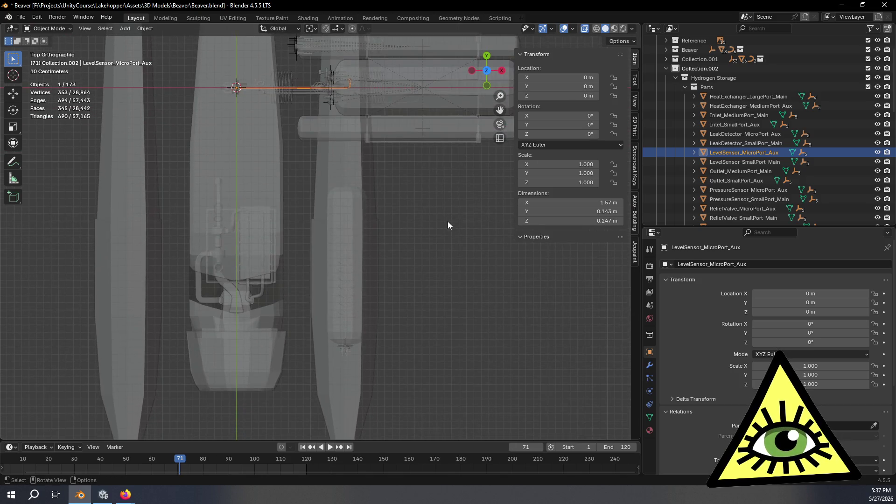
{"action": "key", "text": "g"}
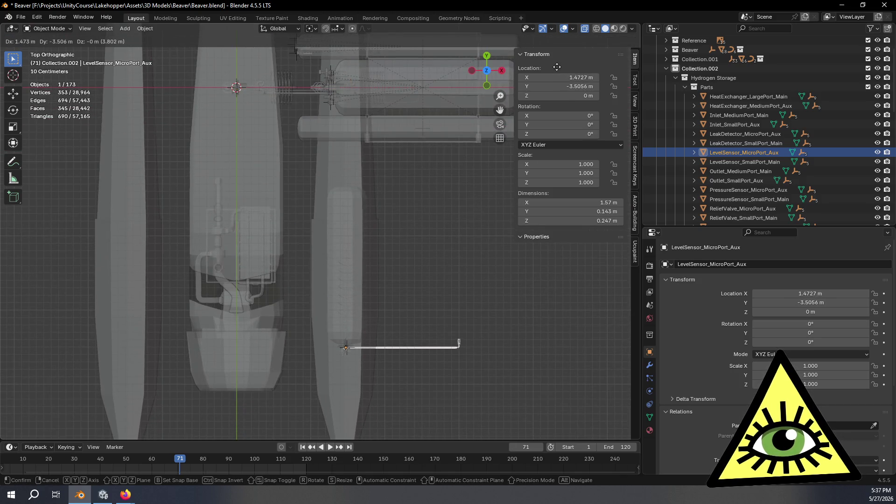
{"action": "left_click", "coordinate": [557, 69]}
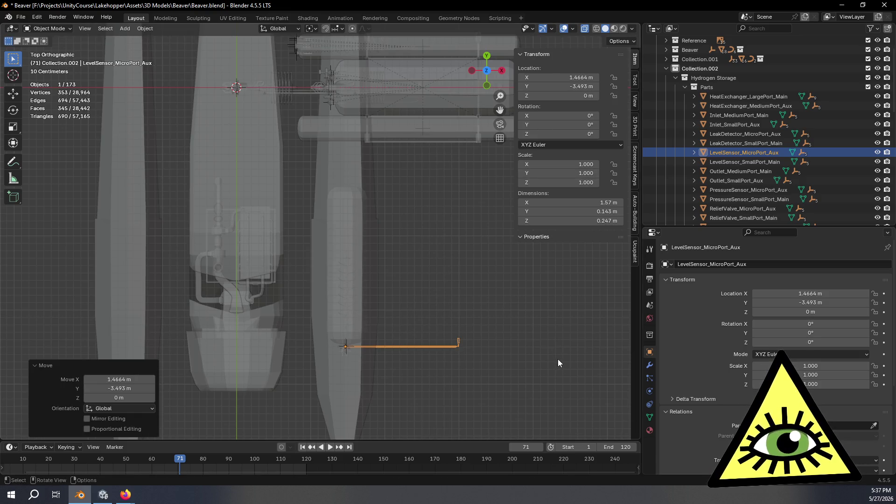
{"action": "key", "text": "r"}
{"action": "key", "text": "z"}
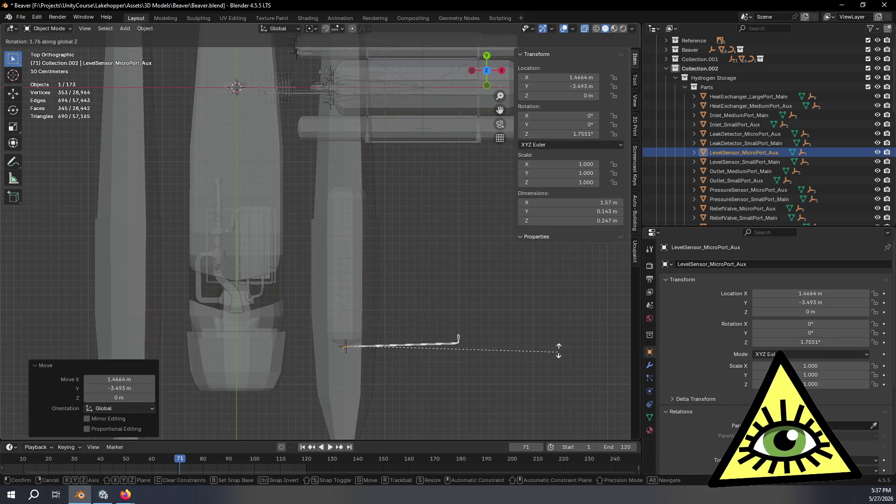
{"action": "left_click", "coordinate": [356, 172]}
{"action": "scroll", "coordinate": [420, 306], "scroll_direction": "up", "scroll_amount": 3}
{"action": "mouse_move", "coordinate": [435, 402]}
{"action": "middle_mouse_down"}
{"action": "mouse_move", "coordinate": [424, 247]}
{"action": "mouse_move", "coordinate": [357, 278]}
{"action": "middle_mouse_up"}
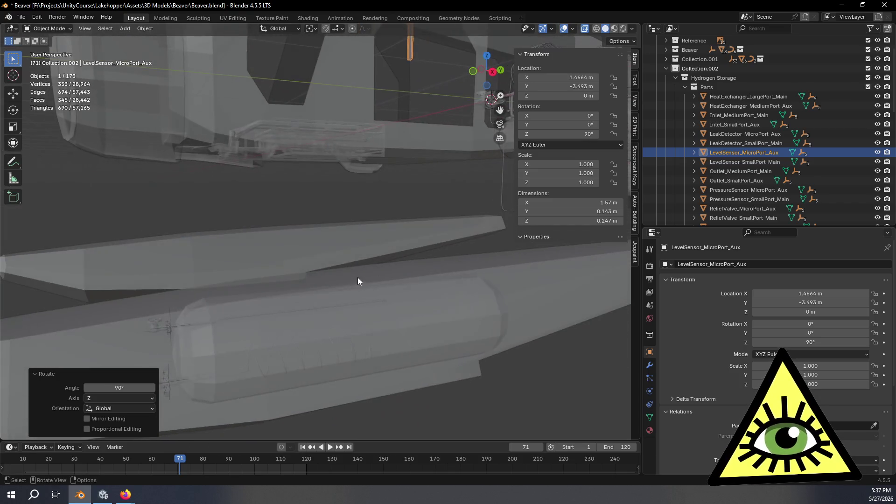
- Reselect the level sensor and lower it along Z to about -1.789 m
{"action": "left_click", "coordinate": [158, 328]}
{"action": "left_click", "coordinate": [158, 328]}
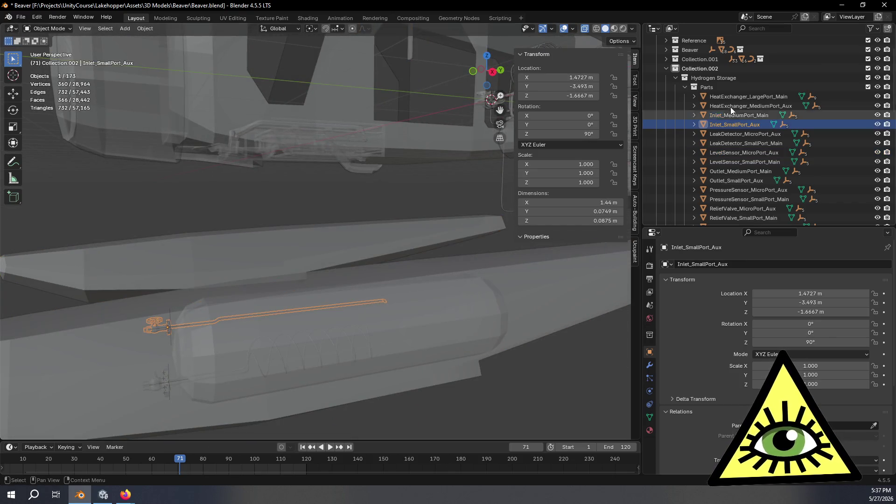
{"action": "left_click", "coordinate": [745, 153]}
{"action": "key", "text": "KP_Decimal"}
{"action": "key", "text": "g"}
{"action": "key", "text": "z"}
{"action": "left_click", "coordinate": [367, 359]}
{"action": "key", "text": "KP_Decimal"}
{"action": "mouse_move", "coordinate": [337, 154]}
{"action": "middle_mouse_down"}
{"action": "mouse_move", "coordinate": [350, 183]}
{"action": "mouse_move", "coordinate": [392, 206]}
{"action": "mouse_move", "coordinate": [414, 252]}
{"action": "mouse_move", "coordinate": [419, 166]}
{"action": "middle_mouse_up"}
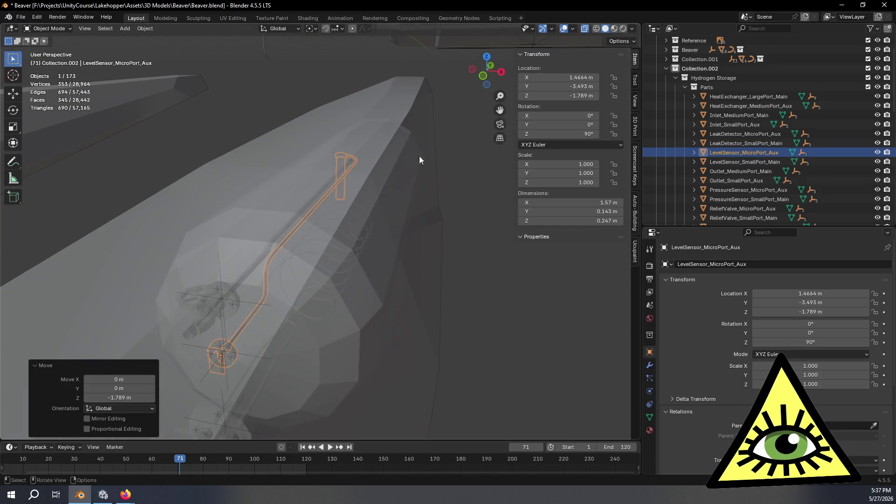
- Fine-tune the level sensor in Front view to X 1.5771, Y -3.493, Z -1.7978 m
{"action": "left_click", "coordinate": [482, 76]}
{"action": "key", "text": "g"}
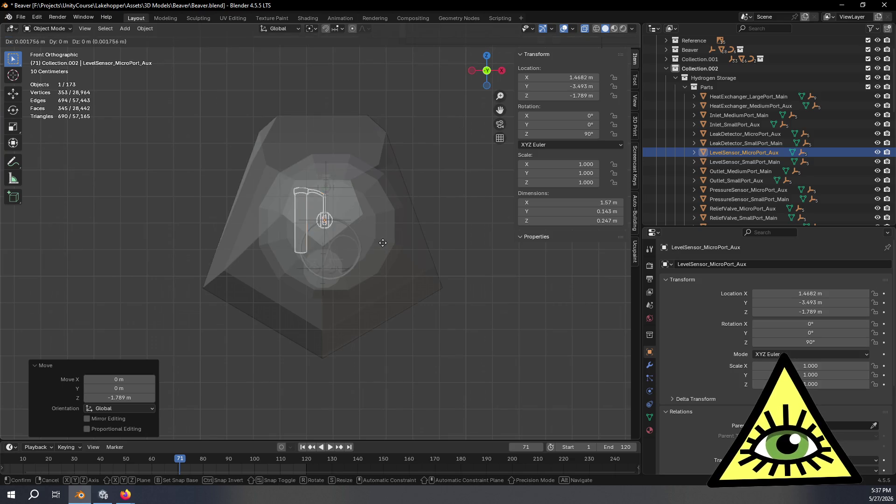
{"action": "left_click", "coordinate": [418, 244]}
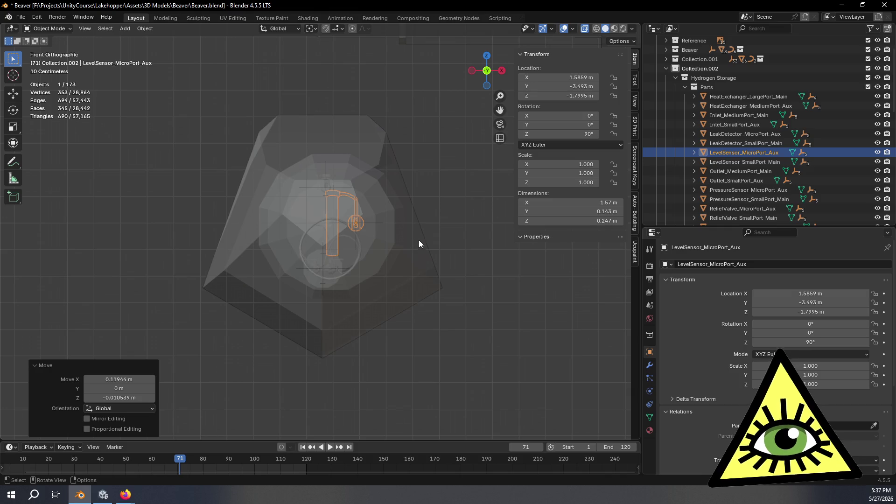
{"action": "key", "text": "g"}
{"action": "left_click", "coordinate": [409, 206]}
{"action": "mouse_move", "coordinate": [410, 206]}
{"action": "middle_mouse_down"}
{"action": "mouse_move", "coordinate": [349, 257]}
{"action": "mouse_move", "coordinate": [298, 251]}
{"action": "mouse_move", "coordinate": [312, 238]}
{"action": "mouse_move", "coordinate": [252, 178]}
{"action": "mouse_move", "coordinate": [242, 179]}
{"action": "mouse_move", "coordinate": [236, 194]}
{"action": "mouse_move", "coordinate": [191, 193]}
{"action": "mouse_move", "coordinate": [200, 192]}
{"action": "middle_mouse_up"}
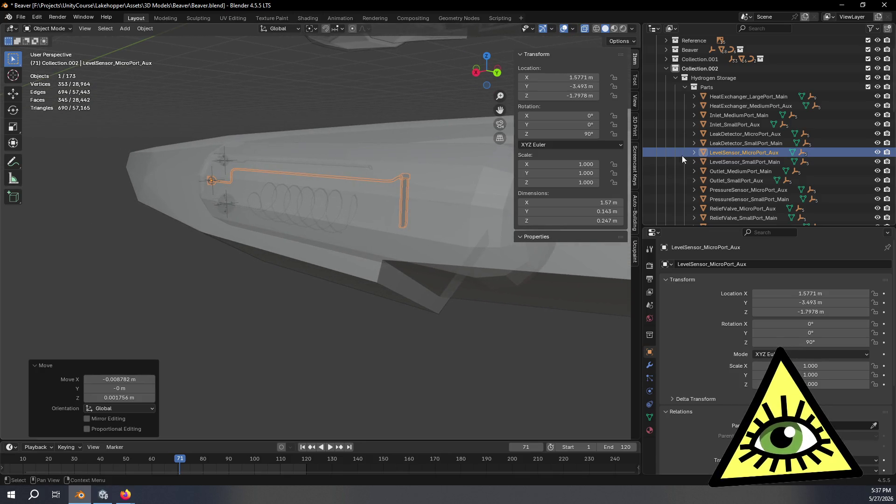
{"action": "left_click", "coordinate": [762, 162]}
- In Right view, rotate LevelSensor_SmallPort_Main exactly 90° about the Z axis
{"action": "left_click", "coordinate": [475, 73]}
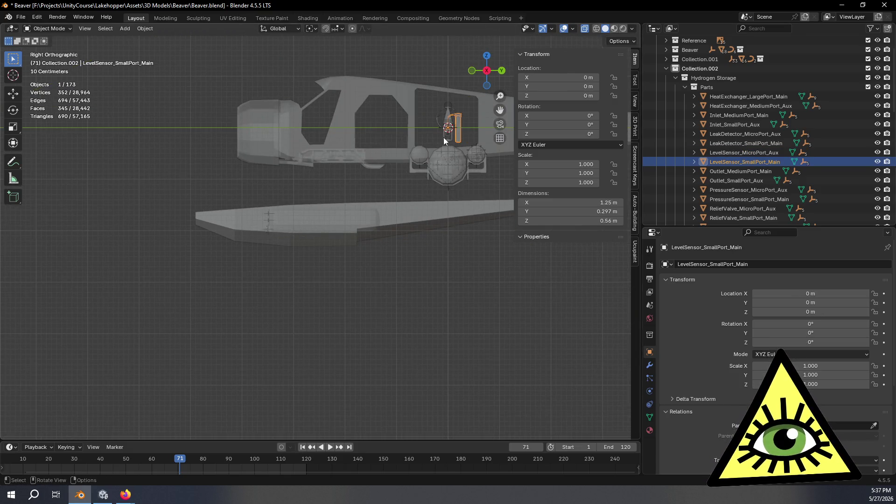
{"action": "key", "text": "g"}
{"action": "key", "text": "z"}
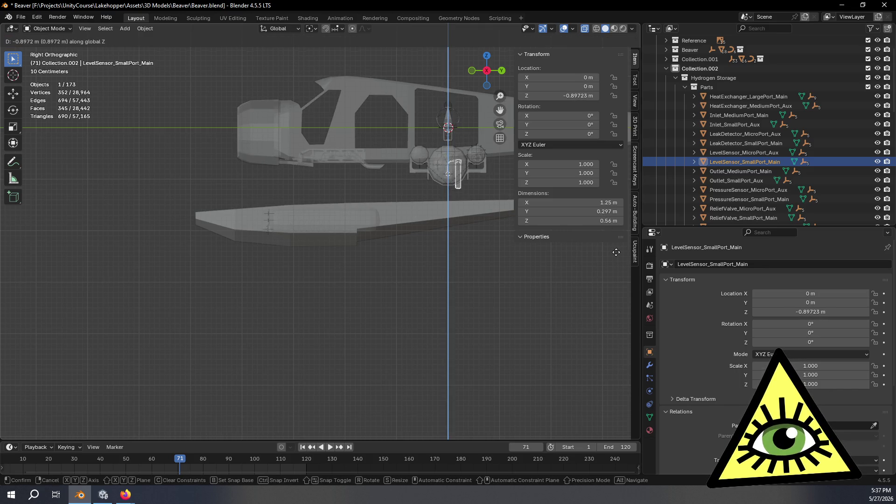
{"action": "key", "text": "Escape"}
{"action": "key", "text": "r"}
{"action": "key", "text": "z"}
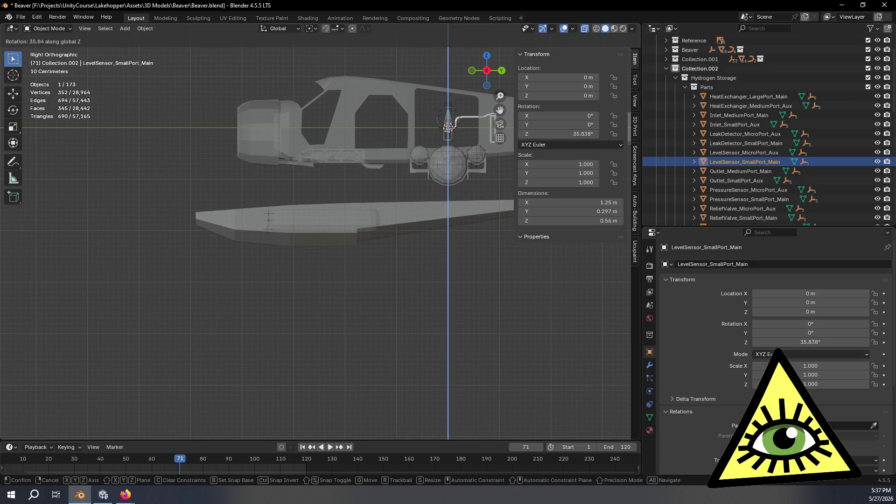
{"action": "key", "text": "Return"}
{"action": "left_click", "coordinate": [140, 385]}
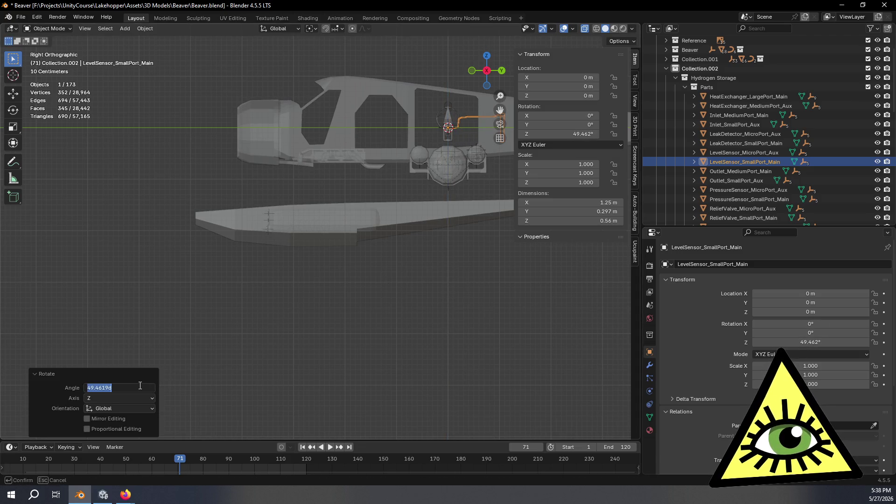
{"action": "type", "text": "90"}
{"action": "key", "text": "Return"}
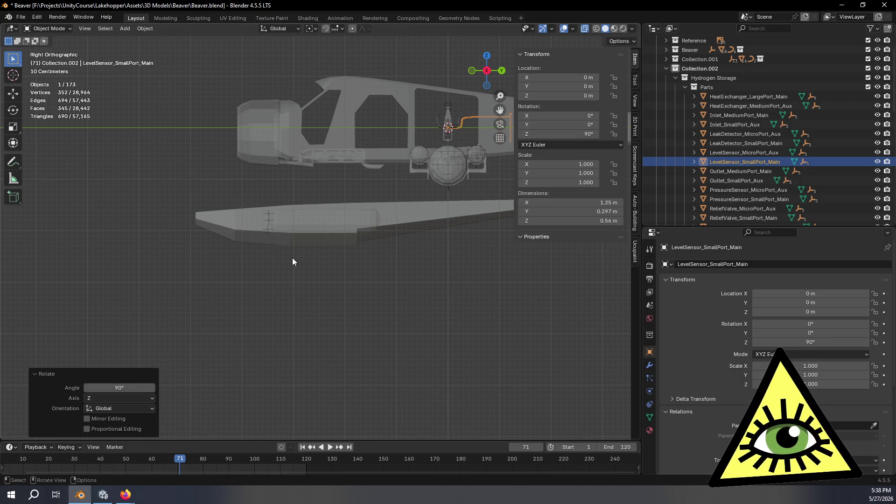
- Move the sensor inside the float to Y -3.5591, Z -1.7923 m
{"action": "key", "text": "g"}
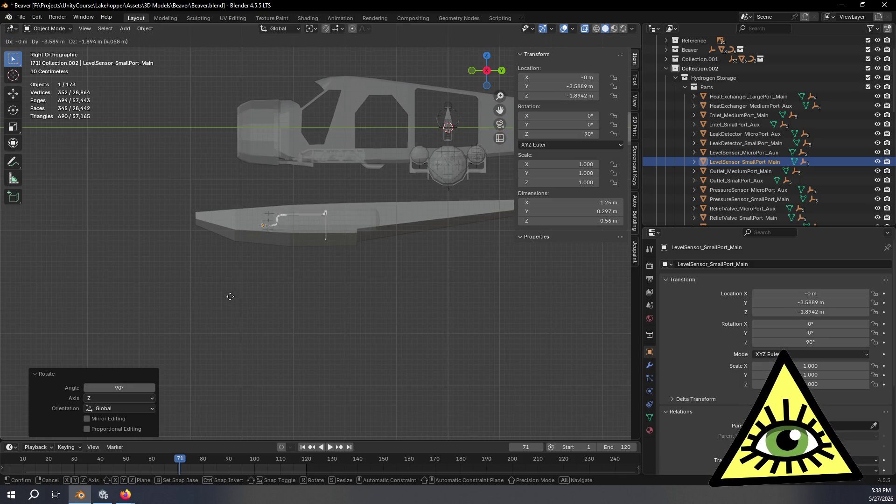
{"action": "left_click", "coordinate": [232, 274]}
{"action": "scroll", "coordinate": [232, 273], "scroll_direction": "up", "scroll_amount": 1}
{"action": "scroll", "coordinate": [232, 275], "scroll_direction": "up", "scroll_amount": 6}
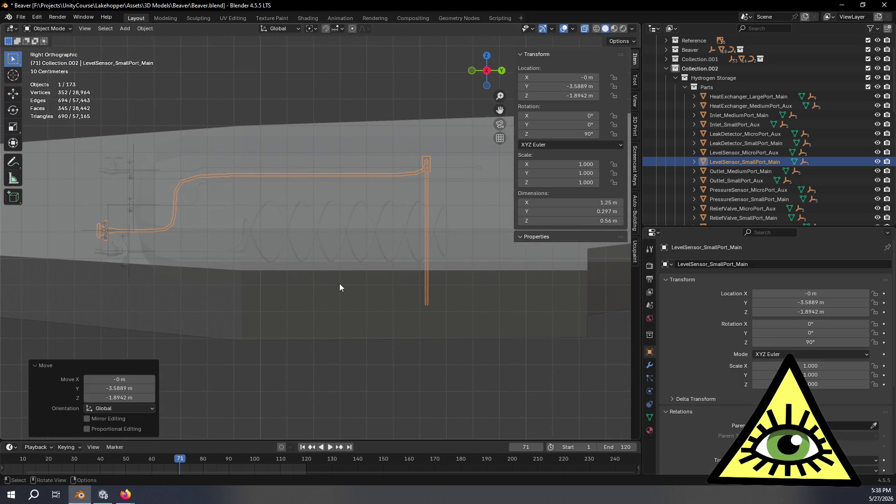
{"action": "key", "text": "g"}
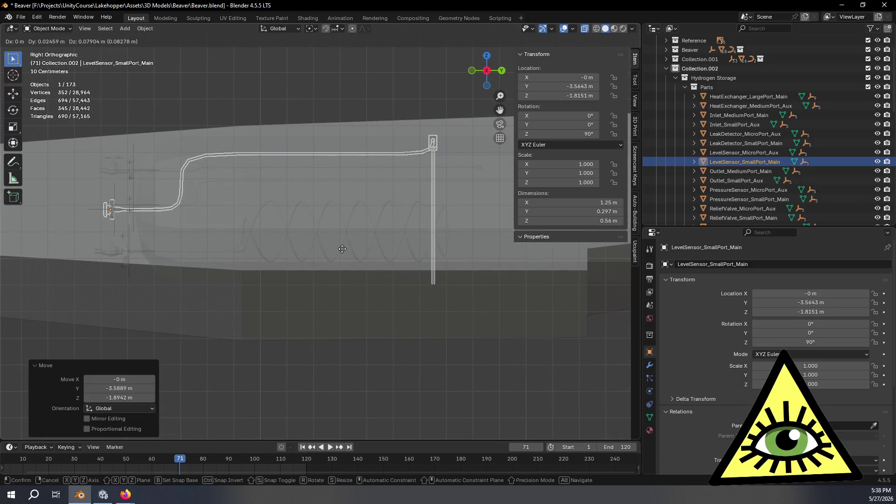
{"action": "left_click", "coordinate": [337, 250]}
{"action": "mouse_move", "coordinate": [337, 250]}
{"action": "middle_mouse_down"}
{"action": "mouse_move", "coordinate": [430, 279]}
{"action": "mouse_move", "coordinate": [433, 252]}
{"action": "mouse_move", "coordinate": [455, 250]}
{"action": "mouse_move", "coordinate": [422, 275]}
{"action": "mouse_move", "coordinate": [360, 266]}
{"action": "mouse_move", "coordinate": [391, 186]}
{"action": "middle_mouse_up"}
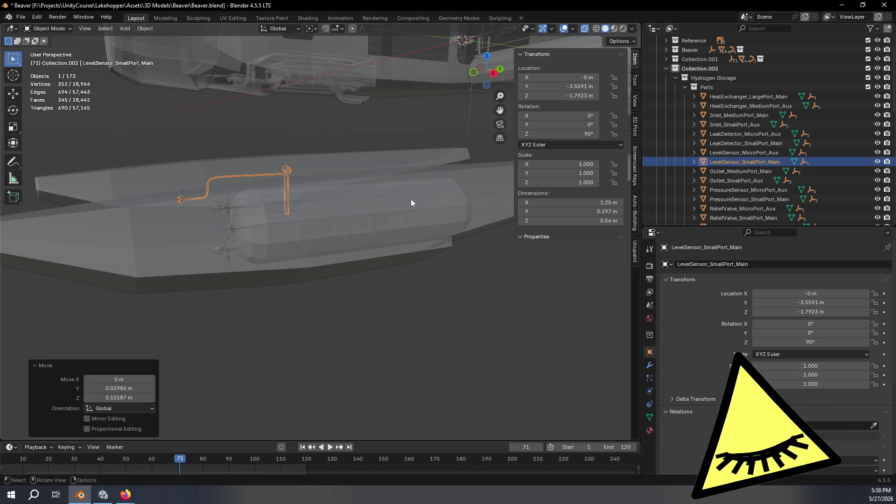
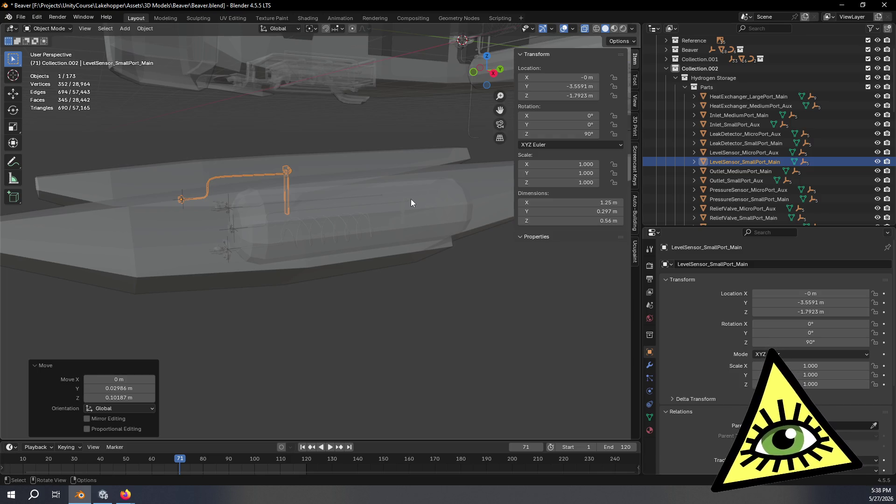
- Hide LevelSensor_SmallPort_Main and select PressureSensor_SmallPort_Main in the Outliner
{"action": "left_click", "coordinate": [877, 162]}
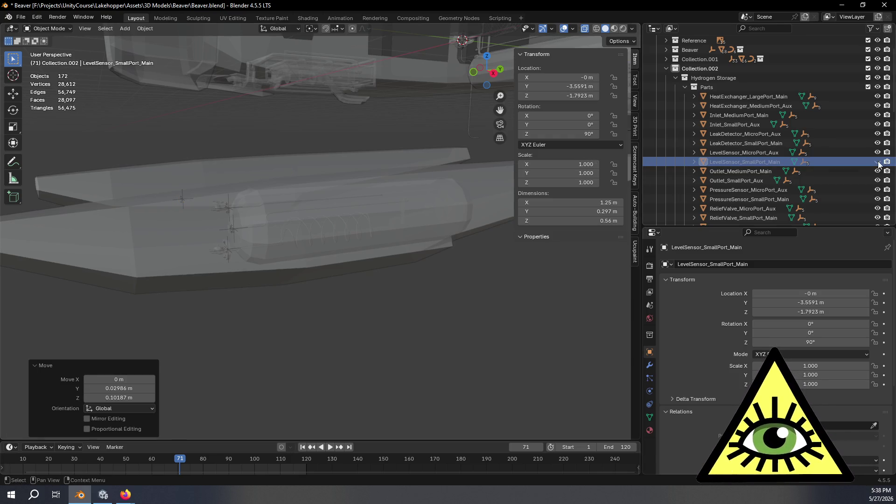
{"action": "left_click", "coordinate": [750, 200]}
{"action": "middle_click_drag", "start_coordinate": [525, 194], "coordinate": [465, 171], "text": "shift"}
{"action": "scroll", "coordinate": [406, 206], "scroll_direction": "up", "scroll_amount": 8}
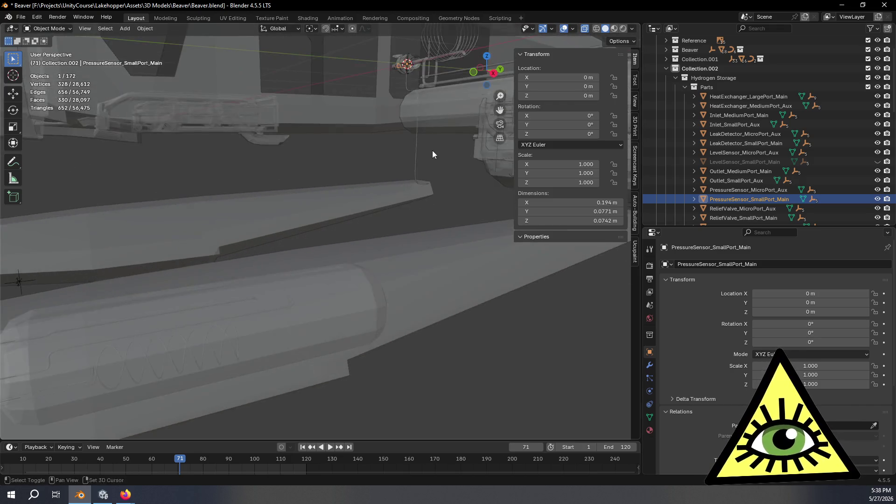
{"action": "scroll", "coordinate": [727, 202], "scroll_direction": "down", "scroll_amount": 4}
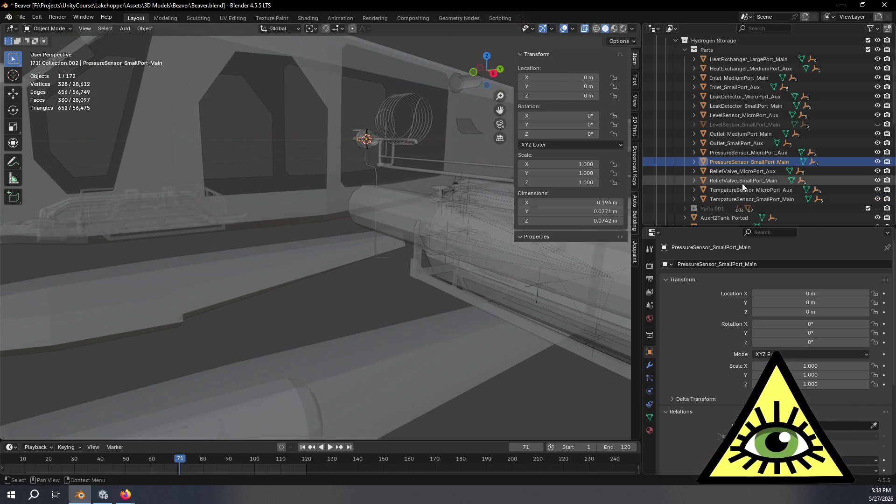
- Select TempatureSensor_SmallPort_Main, then ReliefValve_SmallPort_Main, viewing the Beaver model from the side
{"action": "left_click", "coordinate": [747, 199]}
{"action": "left_click", "coordinate": [741, 181]}
{"action": "scroll", "coordinate": [390, 194], "scroll_direction": "down", "scroll_amount": 8}
{"action": "mouse_move", "coordinate": [390, 195]}
{"action": "middle_mouse_down"}
{"action": "mouse_move", "coordinate": [508, 209]}
{"action": "mouse_move", "coordinate": [424, 235]}
{"action": "mouse_move", "coordinate": [458, 190]}
{"action": "mouse_move", "coordinate": [463, 202]}
{"action": "mouse_move", "coordinate": [398, 172]}
{"action": "mouse_move", "coordinate": [415, 243]}
{"action": "mouse_move", "coordinate": [393, 268]}
{"action": "mouse_move", "coordinate": [391, 258]}
{"action": "middle_mouse_up"}
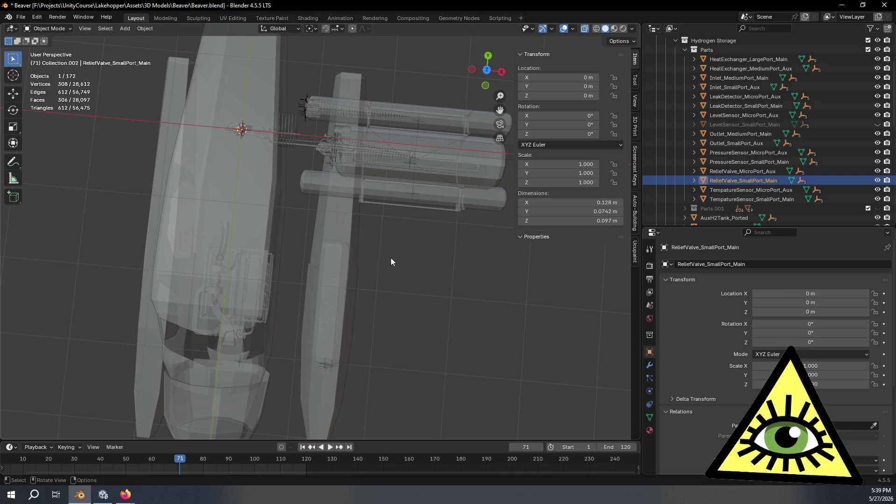
{"action": "mouse_move", "coordinate": [374, 353]}
{"action": "middle_mouse_down"}
{"action": "mouse_move", "coordinate": [394, 324]}
{"action": "mouse_move", "coordinate": [328, 238]}
{"action": "mouse_move", "coordinate": [373, 250]}
{"action": "middle_mouse_up"}
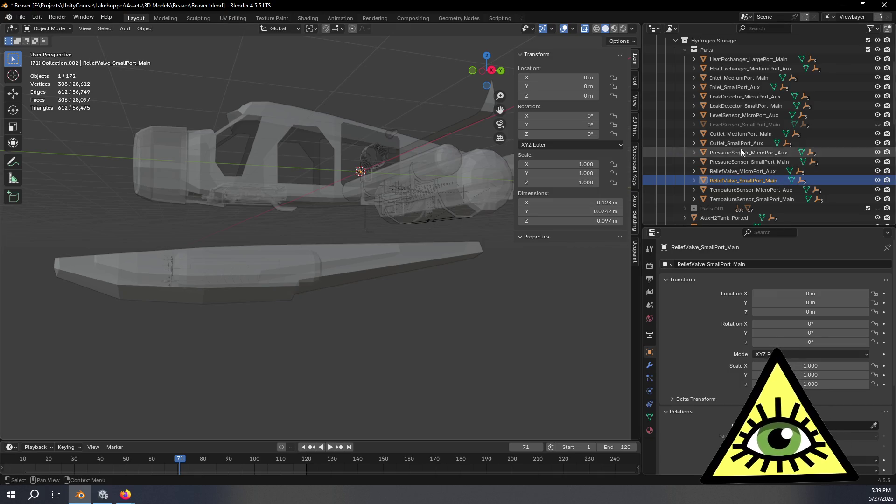
{"action": "left_click", "coordinate": [752, 143]}
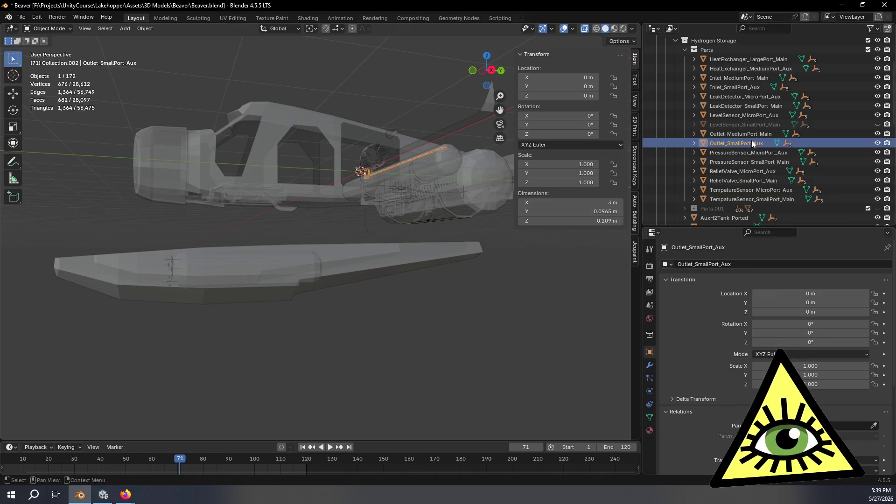
{"action": "left_click", "coordinate": [744, 132]}
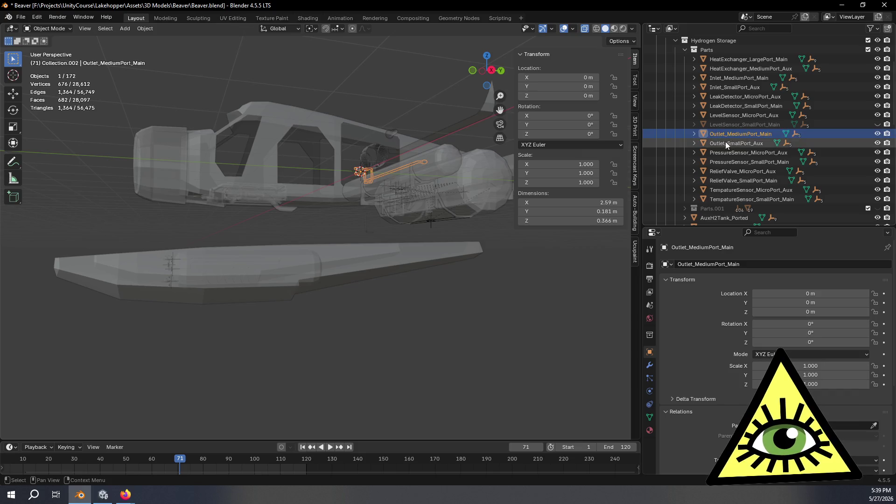
{"action": "left_click", "coordinate": [486, 57]}
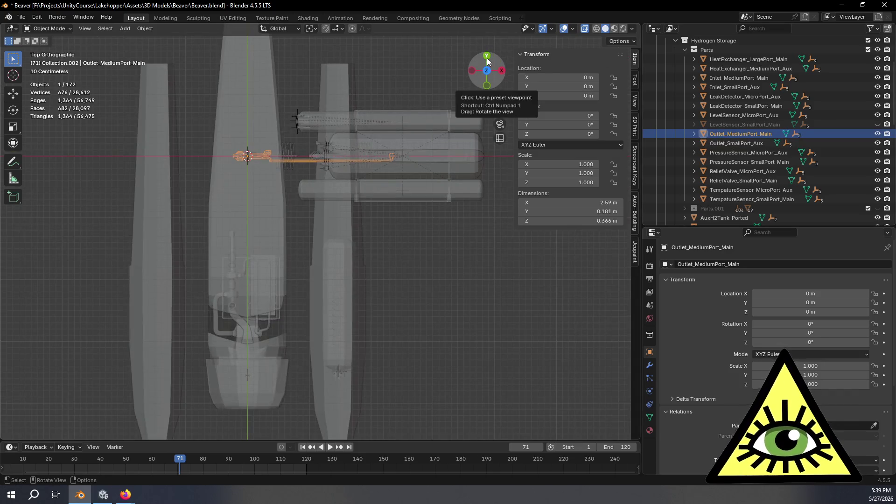
{"action": "scroll", "coordinate": [343, 154], "scroll_direction": "up", "scroll_amount": 4}
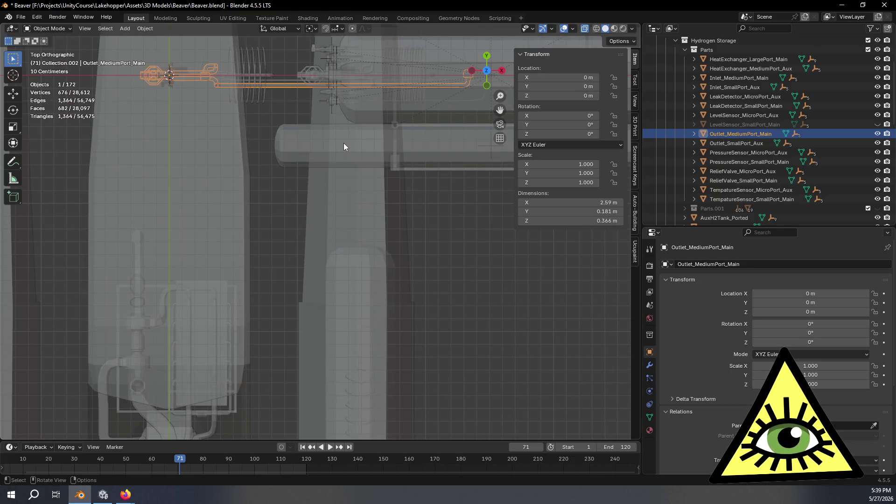
{"action": "middle_click_drag", "start_coordinate": [335, 131], "coordinate": [381, 194], "text": "shift"}
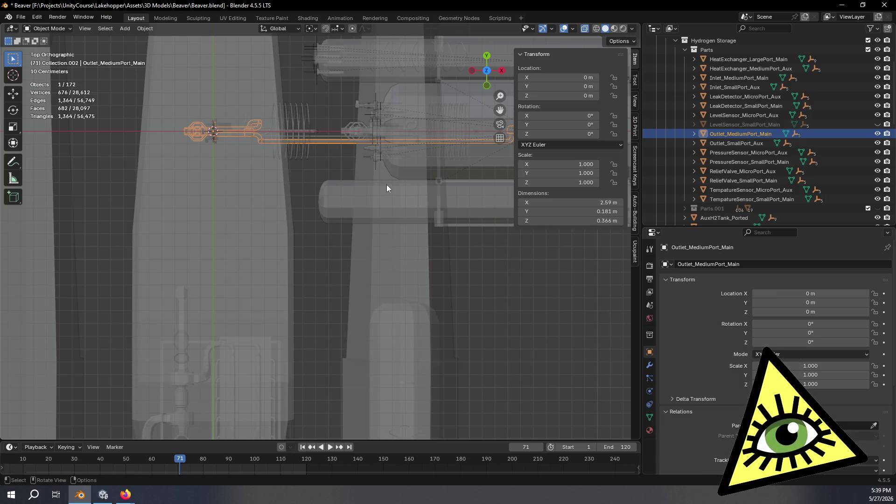
{"action": "mouse_move", "coordinate": [159, 202]}
{"action": "middle_mouse_down"}
{"action": "mouse_move", "coordinate": [259, 189]}
{"action": "mouse_move", "coordinate": [316, 148]}
{"action": "mouse_move", "coordinate": [444, 130]}
{"action": "mouse_move", "coordinate": [427, 142]}
{"action": "mouse_move", "coordinate": [355, 148]}
{"action": "middle_mouse_up"}
{"action": "left_click", "coordinate": [736, 143]}
{"action": "mouse_move", "coordinate": [471, 172]}
{"action": "middle_mouse_down"}
{"action": "mouse_move", "coordinate": [432, 178]}
{"action": "mouse_move", "coordinate": [318, 163]}
{"action": "mouse_move", "coordinate": [317, 218]}
{"action": "mouse_move", "coordinate": [324, 213]}
{"action": "middle_mouse_up"}
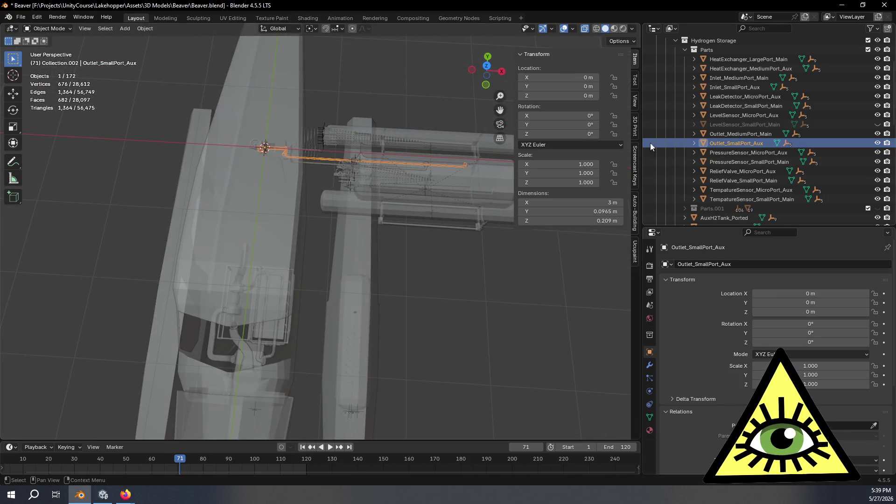
{"action": "left_click", "coordinate": [486, 67]}
{"action": "scroll", "coordinate": [464, 285], "scroll_direction": "up", "scroll_amount": 2}
{"action": "mouse_move", "coordinate": [480, 310]}
{"action": "middle_mouse_down", "text": "shift"}
{"action": "mouse_move", "coordinate": [466, 228]}
{"action": "mouse_move", "coordinate": [469, 244]}
{"action": "middle_mouse_up", "text": "shift"}
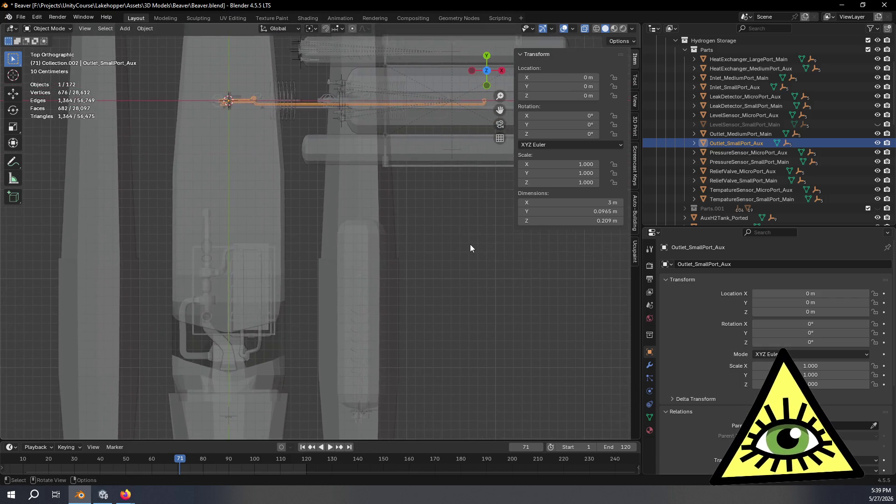
{"action": "scroll", "coordinate": [470, 244], "scroll_direction": "down", "scroll_amount": 1}
- Move Outlet_SmallPort_Aux over to the float
{"action": "key", "text": "g"}
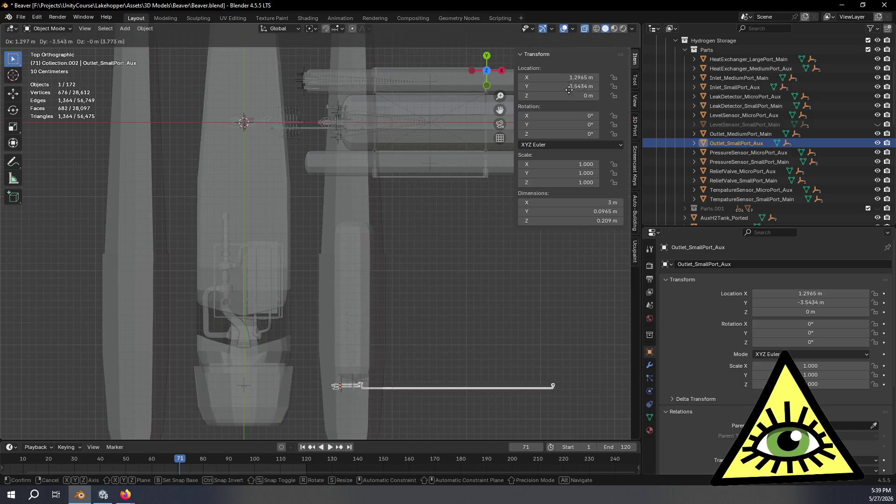
{"action": "left_click", "coordinate": [579, 88]}
{"action": "scroll", "coordinate": [427, 219], "scroll_direction": "up", "scroll_amount": 3}
{"action": "middle_click_drag", "start_coordinate": [427, 218], "coordinate": [403, 150], "text": "shift"}
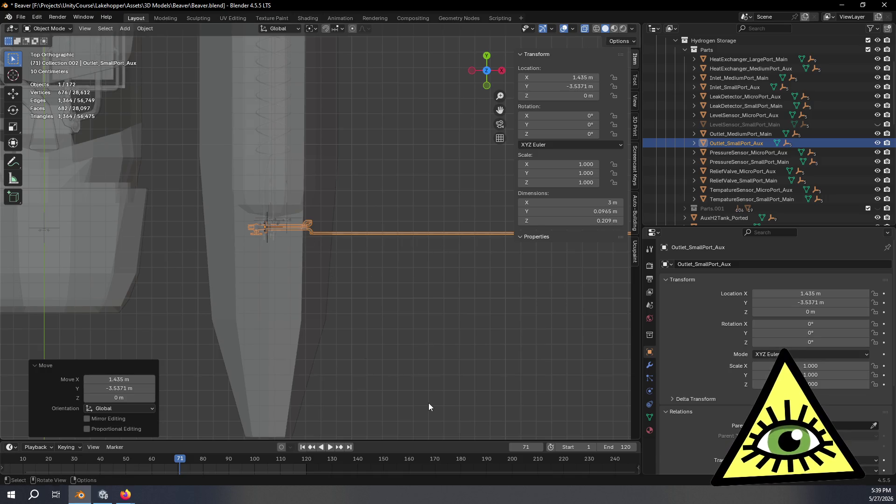
- Rotate the outlet part exactly 90° around the vertical axis
{"action": "key", "text": "r"}
{"action": "left_click", "coordinate": [332, 150]}
{"action": "mouse_move", "coordinate": [306, 220]}
{"action": "middle_mouse_down"}
{"action": "mouse_move", "coordinate": [322, 230]}
{"action": "mouse_move", "coordinate": [289, 196]}
{"action": "middle_mouse_up"}
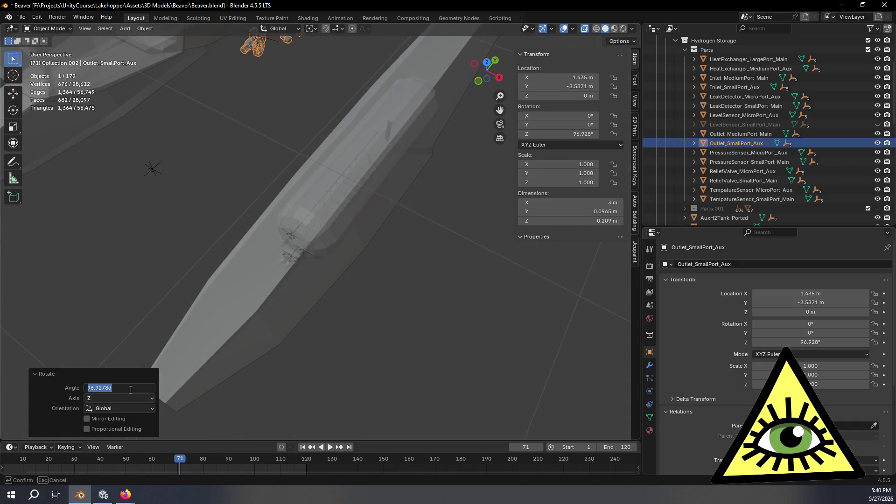
{"action": "type", "text": "90"}
{"action": "key", "text": "Return"}
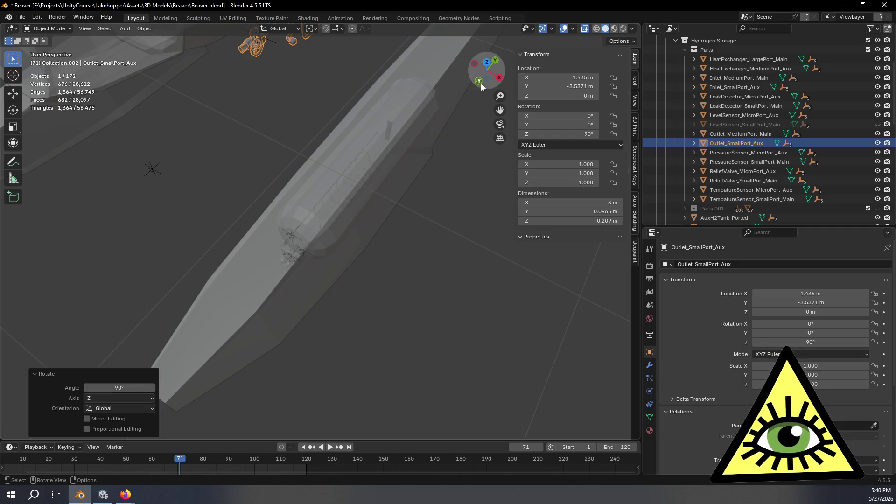
- Lower the outlet part along Z into the float with two vertical moves in right view
{"action": "left_click", "coordinate": [499, 78]}
{"action": "key", "text": "g"}
{"action": "key", "text": "z"}
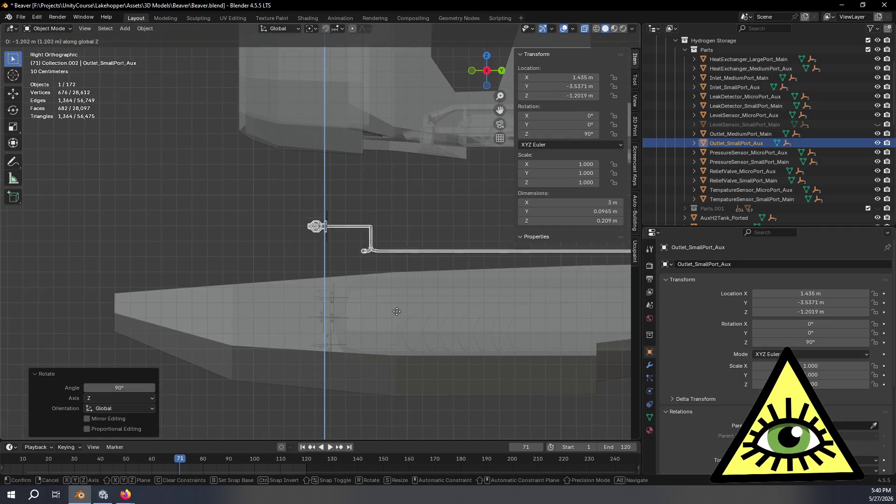
{"action": "left_click", "coordinate": [408, 376]}
{"action": "scroll", "coordinate": [417, 363], "scroll_direction": "up", "scroll_amount": 4}
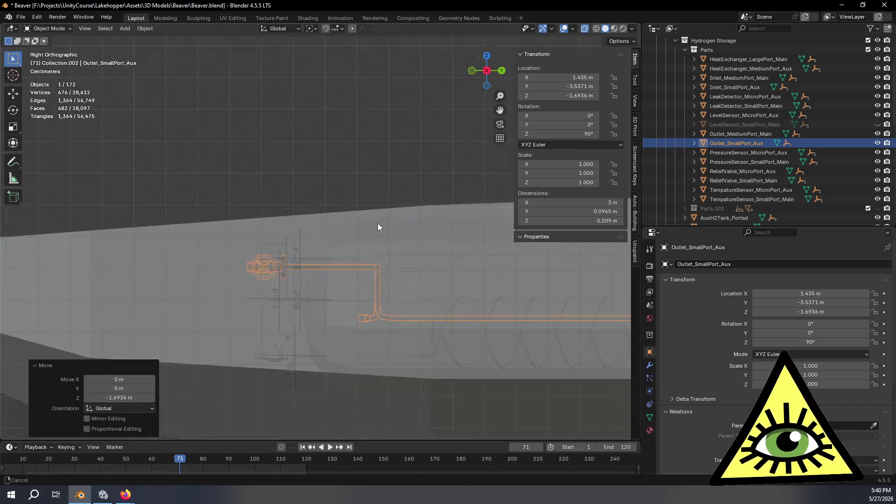
{"action": "key", "text": "g"}
{"action": "key", "text": "z"}
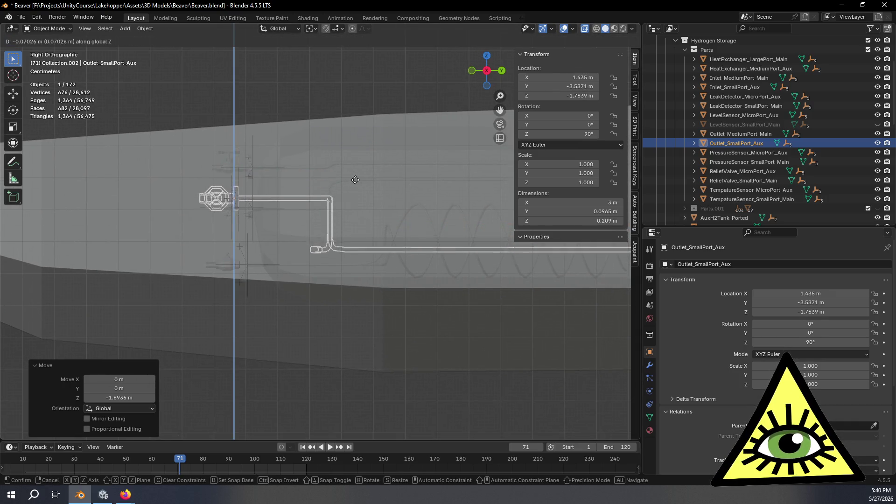
{"action": "left_click", "coordinate": [368, 207]}
- Slide the outlet along X in front view to X 1.5013 m, Y -3.5371 m, Z -1.862 m
{"action": "mouse_move", "coordinate": [245, 209]}
{"action": "middle_mouse_down"}
{"action": "mouse_move", "coordinate": [172, 234]}
{"action": "mouse_move", "coordinate": [277, 256]}
{"action": "middle_mouse_up"}
{"action": "scroll", "coordinate": [277, 256], "scroll_direction": "down", "scroll_amount": 5}
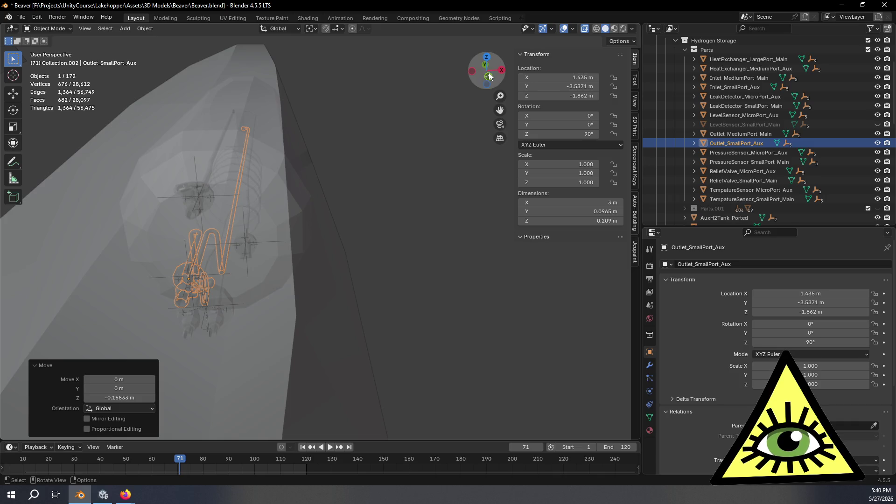
{"action": "left_click", "coordinate": [488, 75]}
{"action": "scroll", "coordinate": [292, 190], "scroll_direction": "up", "scroll_amount": 3}
{"action": "middle_click_drag", "start_coordinate": [225, 220], "coordinate": [368, 217], "text": "shift"}
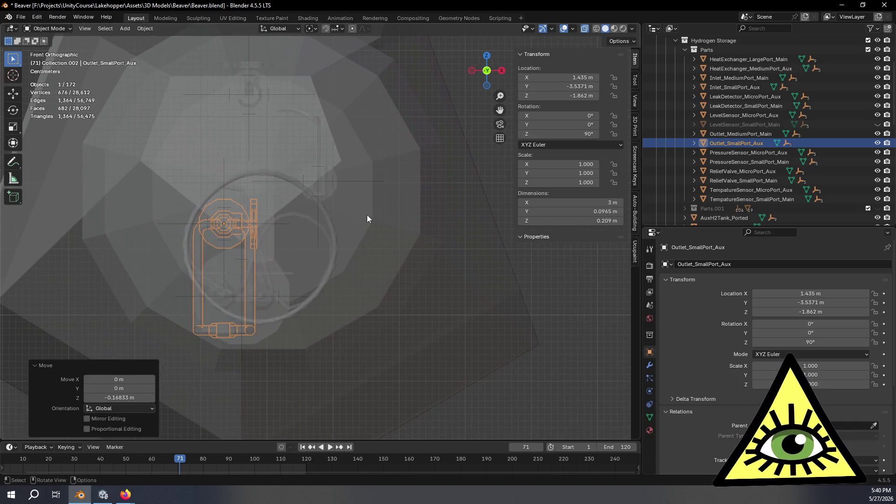
{"action": "key", "text": "g"}
{"action": "key", "text": "x"}
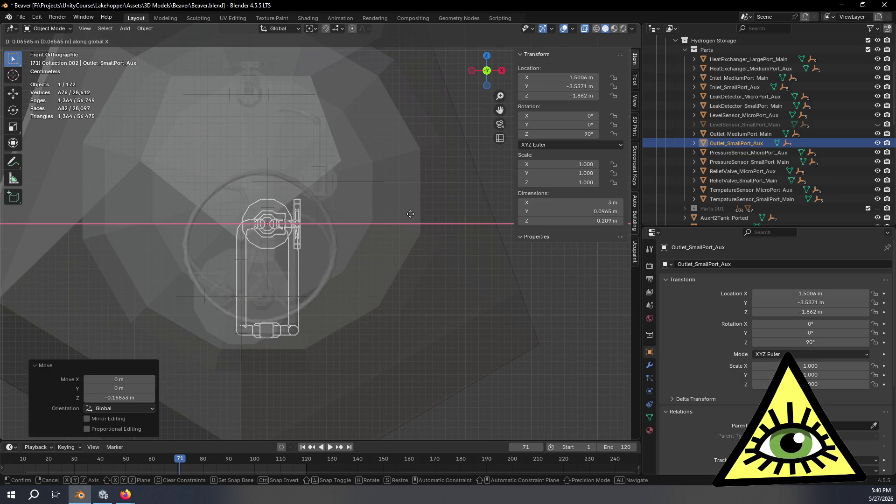
{"action": "left_click", "coordinate": [410, 213]}
{"action": "mouse_move", "coordinate": [382, 219]}
{"action": "middle_mouse_down"}
{"action": "mouse_move", "coordinate": [305, 248]}
{"action": "mouse_move", "coordinate": [279, 244]}
{"action": "mouse_move", "coordinate": [312, 234]}
{"action": "mouse_move", "coordinate": [305, 218]}
{"action": "mouse_move", "coordinate": [314, 236]}
{"action": "mouse_move", "coordinate": [376, 222]}
{"action": "mouse_move", "coordinate": [323, 234]}
{"action": "mouse_move", "coordinate": [380, 242]}
{"action": "mouse_move", "coordinate": [371, 271]}
{"action": "mouse_move", "coordinate": [384, 243]}
{"action": "mouse_move", "coordinate": [416, 255]}
{"action": "mouse_move", "coordinate": [430, 299]}
{"action": "mouse_move", "coordinate": [460, 314]}
{"action": "mouse_move", "coordinate": [359, 236]}
{"action": "mouse_move", "coordinate": [368, 225]}
{"action": "mouse_move", "coordinate": [282, 262]}
{"action": "mouse_move", "coordinate": [284, 271]}
{"action": "middle_mouse_up"}
{"action": "mouse_move", "coordinate": [392, 270]}
{"action": "middle_mouse_down"}
{"action": "mouse_move", "coordinate": [419, 273]}
{"action": "mouse_move", "coordinate": [336, 324]}
{"action": "mouse_move", "coordinate": [324, 272]}
{"action": "mouse_move", "coordinate": [345, 270]}
{"action": "mouse_move", "coordinate": [300, 277]}
{"action": "mouse_move", "coordinate": [410, 293]}
{"action": "mouse_move", "coordinate": [270, 309]}
{"action": "mouse_move", "coordinate": [458, 314]}
{"action": "middle_mouse_up"}
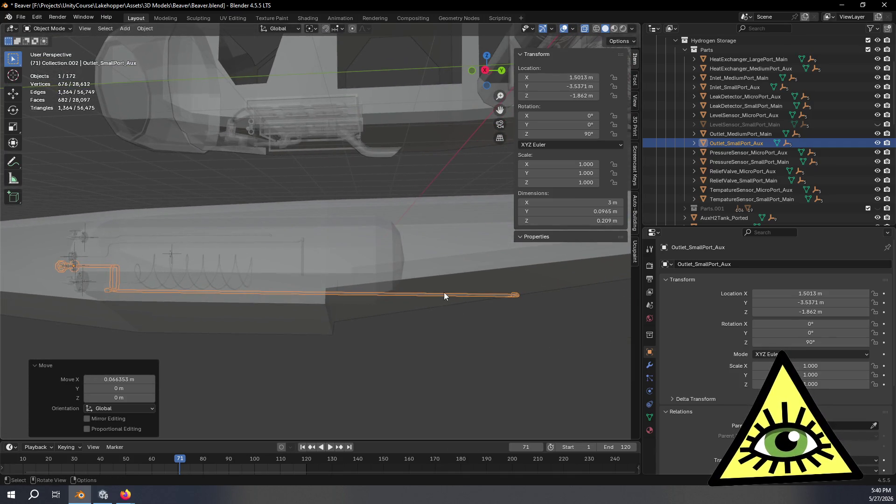
{"action": "key", "text": "Tab"}
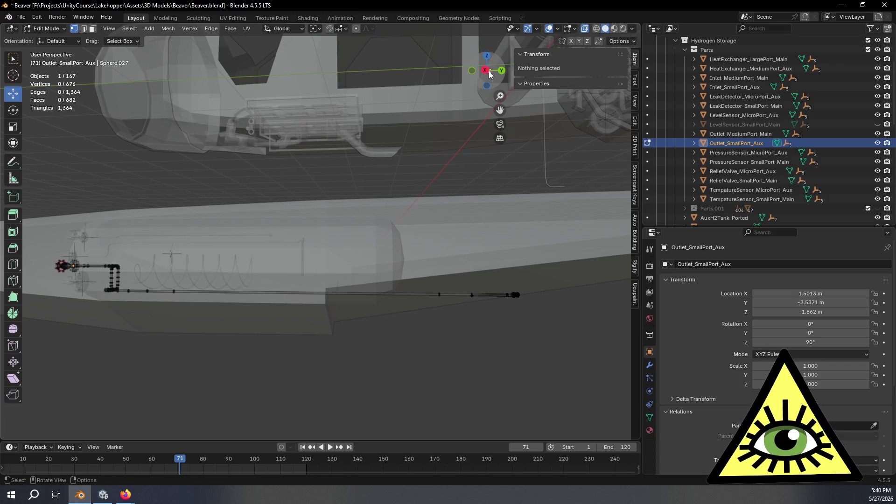
- Box-select the long pipe run's end vertices in right view and slide them 0.968 m along Y
{"action": "left_click", "coordinate": [490, 72]}
{"action": "left_click_drag", "start_coordinate": [366, 274], "coordinate": [540, 356]}
{"action": "key", "text": "g"}
{"action": "key", "text": "z"}
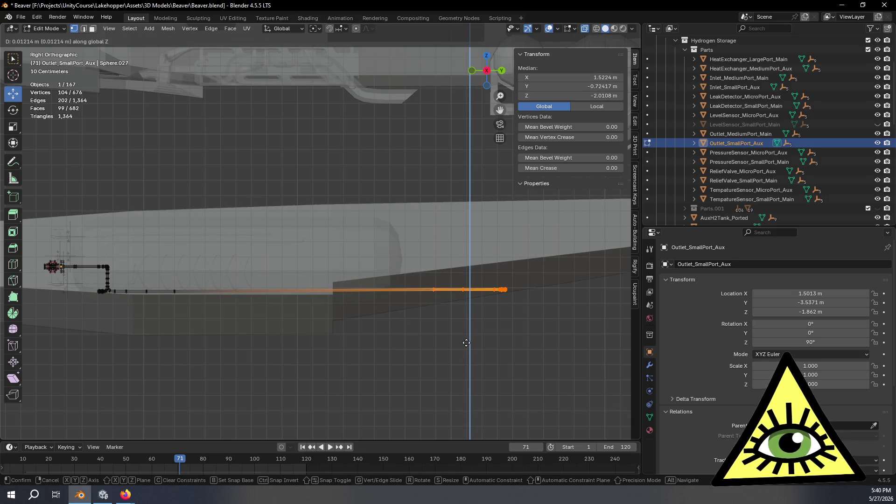
{"action": "key", "text": "y"}
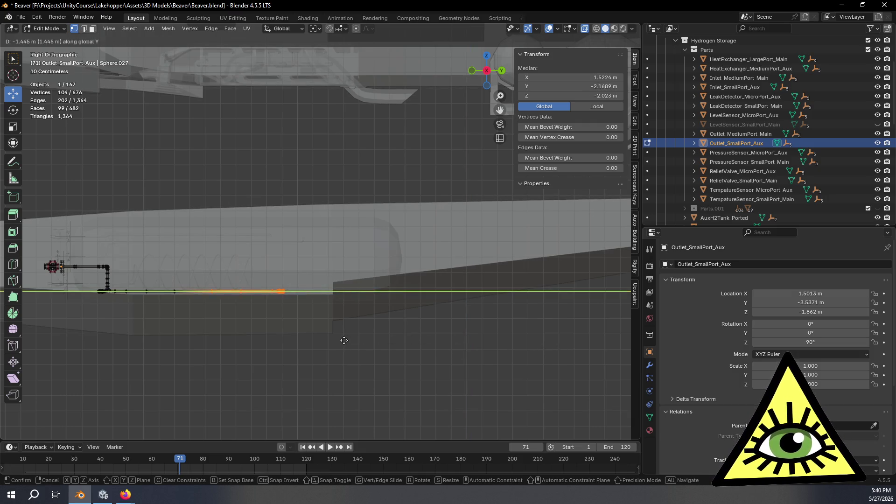
{"action": "left_click", "coordinate": [416, 336]}
{"action": "mouse_move", "coordinate": [415, 335]}
{"action": "middle_mouse_down"}
{"action": "mouse_move", "coordinate": [322, 341]}
{"action": "mouse_move", "coordinate": [406, 390]}
{"action": "mouse_move", "coordinate": [362, 360]}
{"action": "mouse_move", "coordinate": [417, 322]}
{"action": "mouse_move", "coordinate": [429, 336]}
{"action": "mouse_move", "coordinate": [406, 312]}
{"action": "mouse_move", "coordinate": [372, 316]}
{"action": "mouse_move", "coordinate": [390, 321]}
{"action": "mouse_move", "coordinate": [382, 362]}
{"action": "mouse_move", "coordinate": [428, 347]}
{"action": "middle_mouse_up"}
{"action": "left_click", "coordinate": [439, 337]}
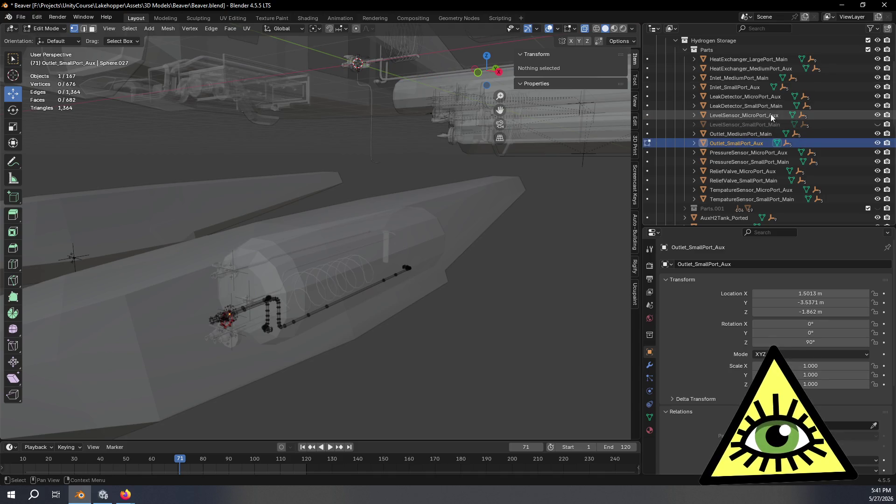
- Rename Outlet_SmallPort_Aux to Outlet_SmallPort_Float
{"action": "scroll", "coordinate": [771, 114], "scroll_direction": "down", "scroll_amount": 1}
{"action": "key", "text": "F2"}
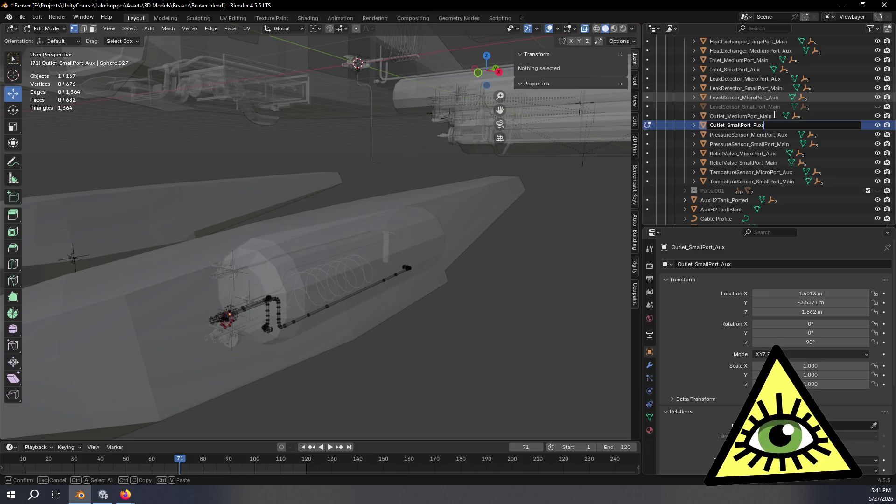
{"action": "type", "text": "at"}
{"action": "key", "text": "Return"}
{"action": "scroll", "coordinate": [743, 142], "scroll_direction": "up", "scroll_amount": 1}
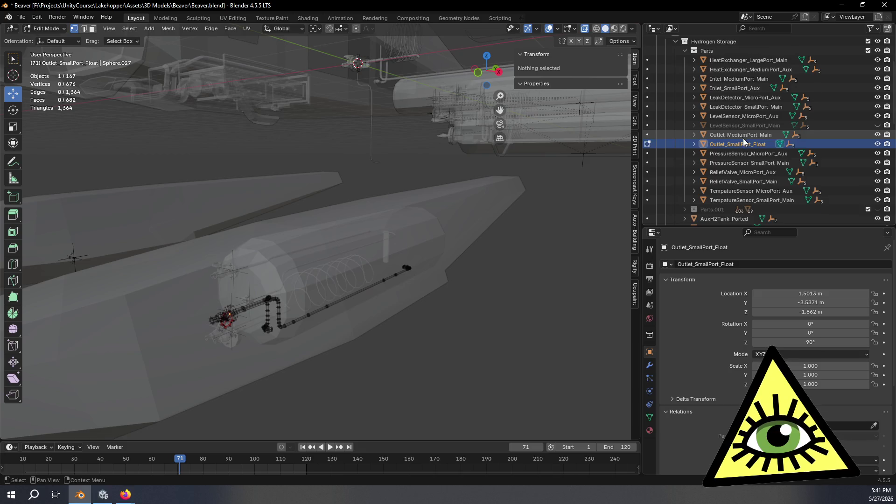
{"action": "scroll", "coordinate": [739, 147], "scroll_direction": "up", "scroll_amount": 2}
- Drag Outlet_SmallPort_Float into the Beaver collection and expand Beaver's contents
{"action": "mouse_move", "coordinate": [739, 181]}
{"action": "left_mouse_down"}
{"action": "mouse_move", "coordinate": [740, 40]}
{"action": "mouse_move", "coordinate": [746, 71]}
{"action": "mouse_move", "coordinate": [712, 89]}
{"action": "mouse_move", "coordinate": [666, 85]}
{"action": "left_mouse_up"}
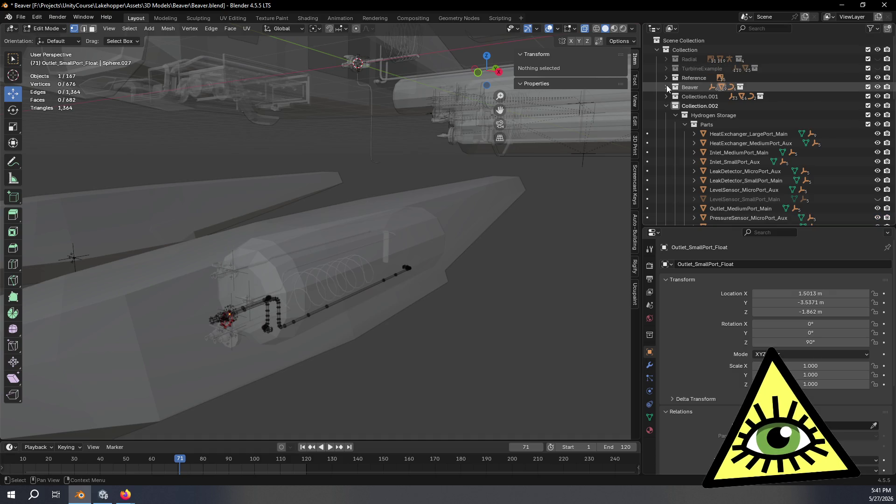
{"action": "left_click", "coordinate": [666, 86]}
{"action": "scroll", "coordinate": [700, 116], "scroll_direction": "down", "scroll_amount": 10}
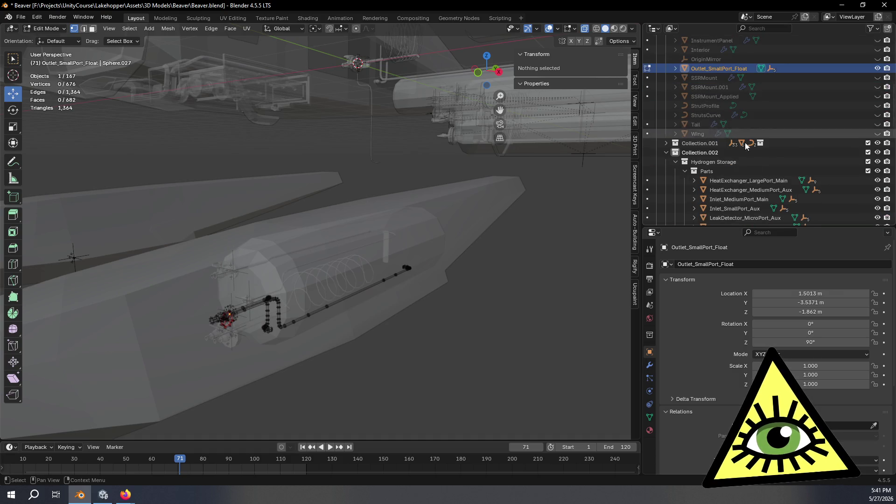
{"action": "mouse_move", "coordinate": [420, 186]}
{"action": "middle_mouse_down"}
{"action": "mouse_move", "coordinate": [390, 340]}
{"action": "mouse_move", "coordinate": [329, 311]}
{"action": "middle_mouse_up"}
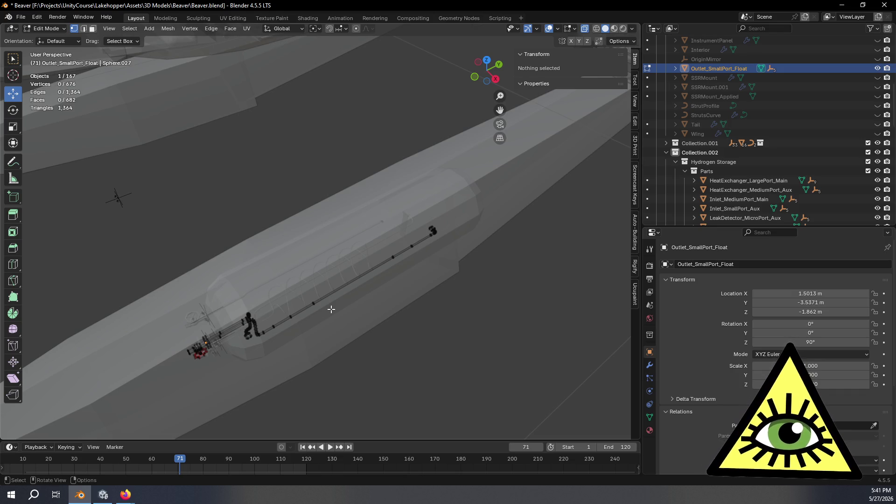
{"action": "mouse_move", "coordinate": [259, 311]}
{"action": "middle_mouse_down"}
{"action": "mouse_move", "coordinate": [205, 286]}
{"action": "mouse_move", "coordinate": [231, 273]}
{"action": "mouse_move", "coordinate": [248, 298]}
{"action": "mouse_move", "coordinate": [238, 298]}
{"action": "middle_mouse_up"}
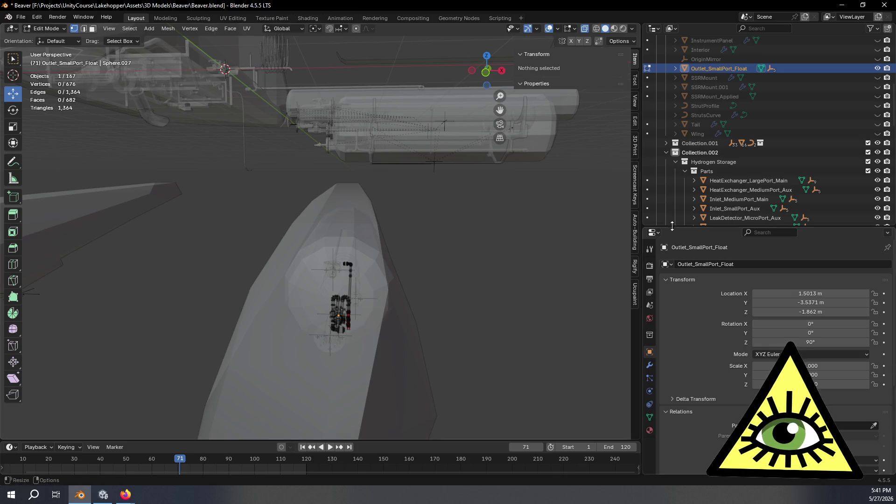
{"action": "scroll", "coordinate": [758, 153], "scroll_direction": "down", "scroll_amount": 9}
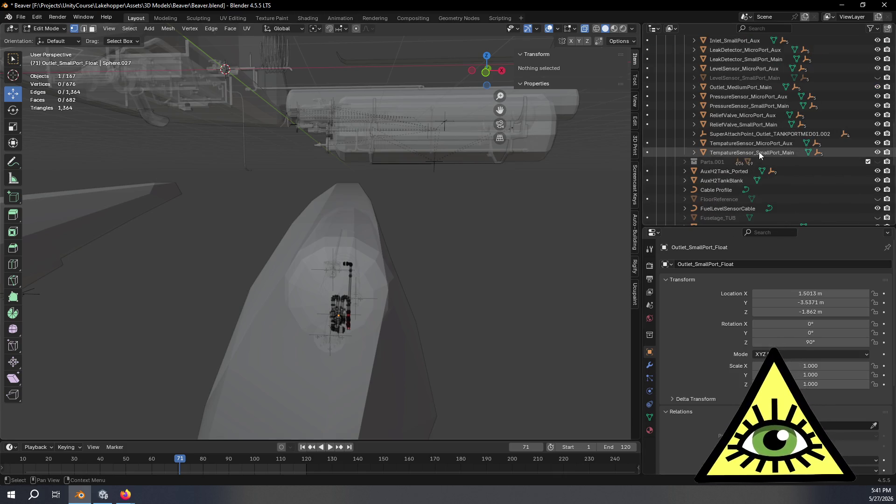
- Confirm the AuxH2Tank_Ported name and inspect the ported tank and coils from several angles
{"action": "double_click", "coordinate": [726, 170]}
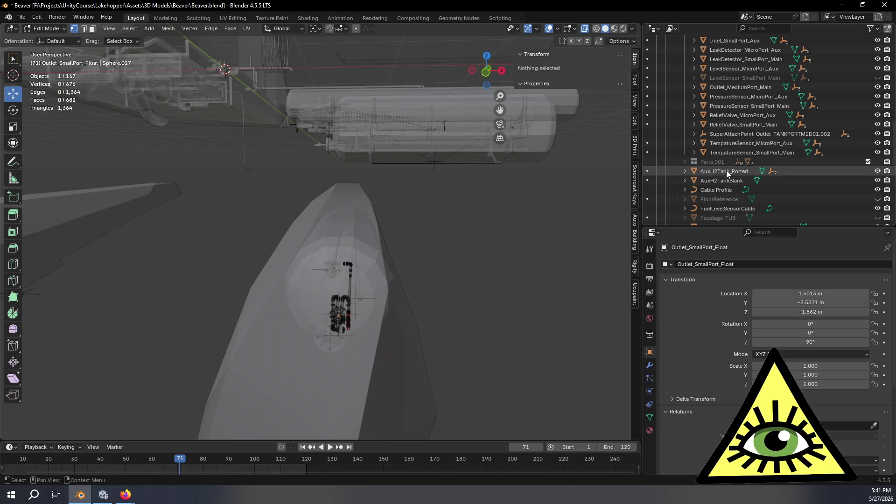
{"action": "scroll", "coordinate": [670, 166], "scroll_direction": "down", "scroll_amount": 2}
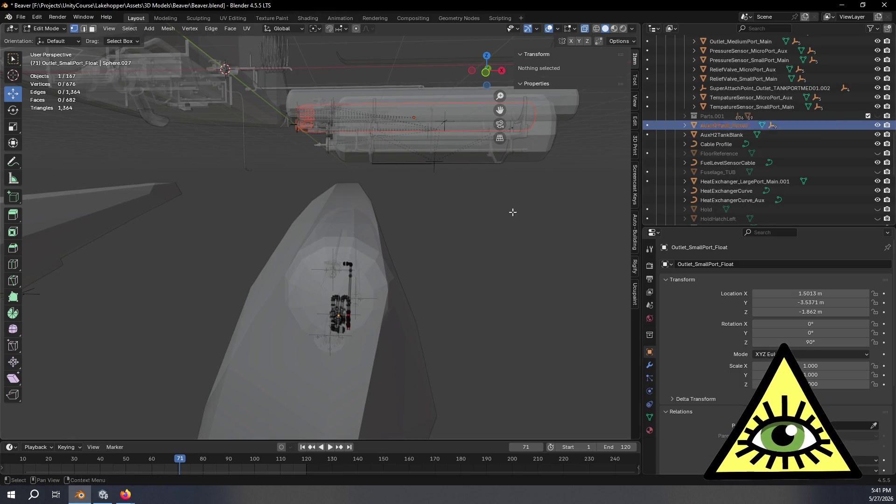
{"action": "key", "text": "Return"}
{"action": "mouse_move", "coordinate": [436, 139]}
{"action": "middle_mouse_down"}
{"action": "mouse_move", "coordinate": [382, 159]}
{"action": "mouse_move", "coordinate": [359, 148]}
{"action": "middle_mouse_up"}
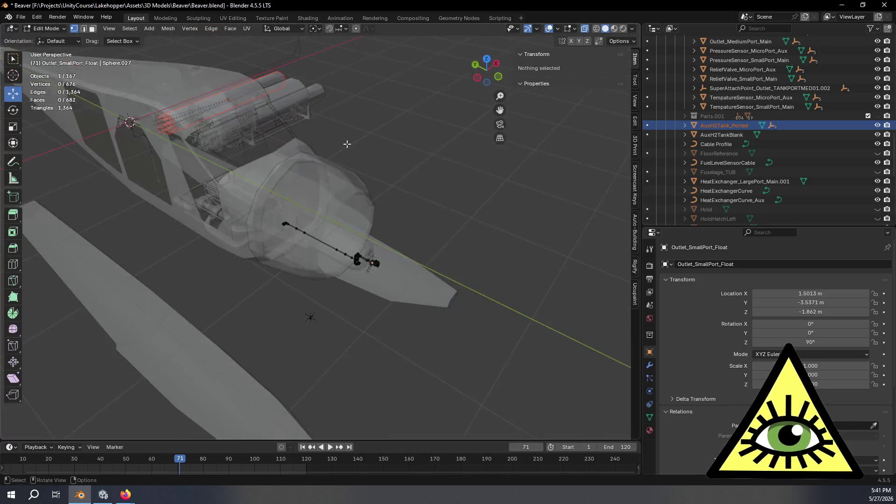
{"action": "scroll", "coordinate": [358, 148], "scroll_direction": "up", "scroll_amount": 8}
{"action": "mouse_move", "coordinate": [364, 194]}
{"action": "middle_mouse_down"}
{"action": "mouse_move", "coordinate": [362, 317]}
{"action": "mouse_move", "coordinate": [641, 422]}
{"action": "mouse_move", "coordinate": [576, 304]}
{"action": "mouse_move", "coordinate": [594, 216]}
{"action": "middle_mouse_up"}
{"action": "scroll", "coordinate": [363, 317], "scroll_direction": "up", "scroll_amount": 5}
{"action": "scroll", "coordinate": [514, 234], "scroll_direction": "up", "scroll_amount": 6}
{"action": "mouse_move", "coordinate": [479, 215]}
{"action": "middle_mouse_down"}
{"action": "mouse_move", "coordinate": [420, 238]}
{"action": "mouse_move", "coordinate": [460, 216]}
{"action": "mouse_move", "coordinate": [419, 36]}
{"action": "middle_mouse_up"}
{"action": "scroll", "coordinate": [460, 216], "scroll_direction": "down", "scroll_amount": 5}
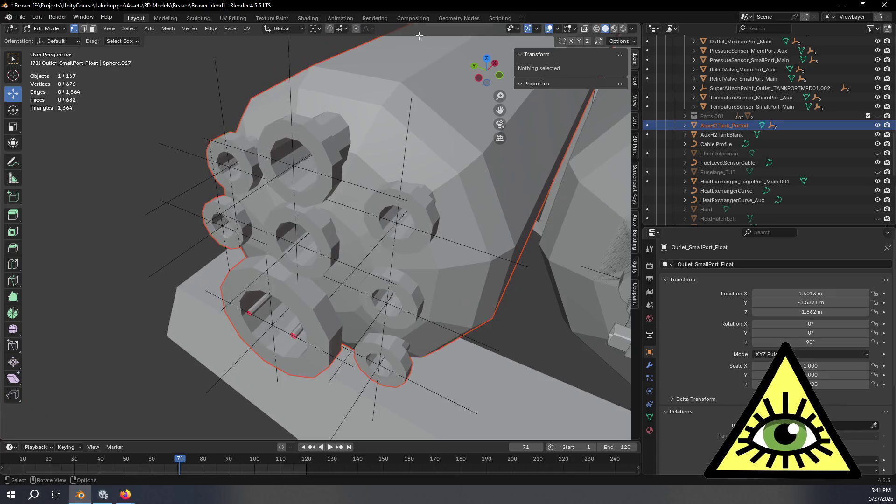
- Make AuxH2Tank_Ported active and edit its mesh with X-ray display on
{"action": "key", "text": "Tab"}
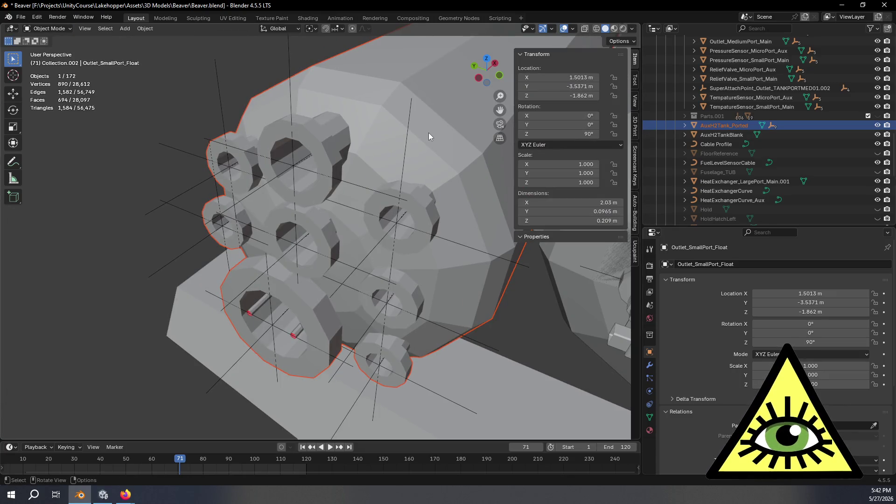
{"action": "left_click", "coordinate": [446, 139]}
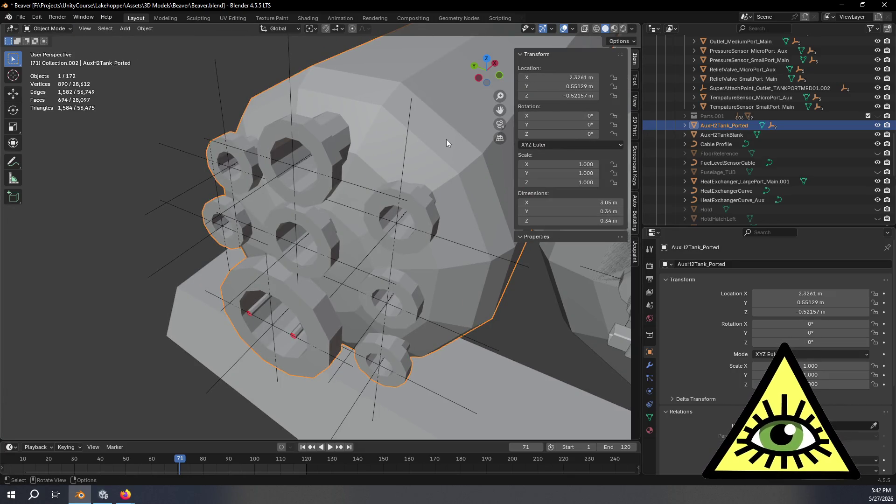
{"action": "key", "text": "Tab"}
{"action": "mouse_move", "coordinate": [446, 140]}
{"action": "middle_mouse_down"}
{"action": "mouse_move", "coordinate": [329, 158]}
{"action": "mouse_move", "coordinate": [310, 184]}
{"action": "mouse_move", "coordinate": [386, 174]}
{"action": "mouse_move", "coordinate": [311, 315]}
{"action": "mouse_move", "coordinate": [191, 261]}
{"action": "middle_mouse_up"}
{"action": "key", "text": "alt+z"}
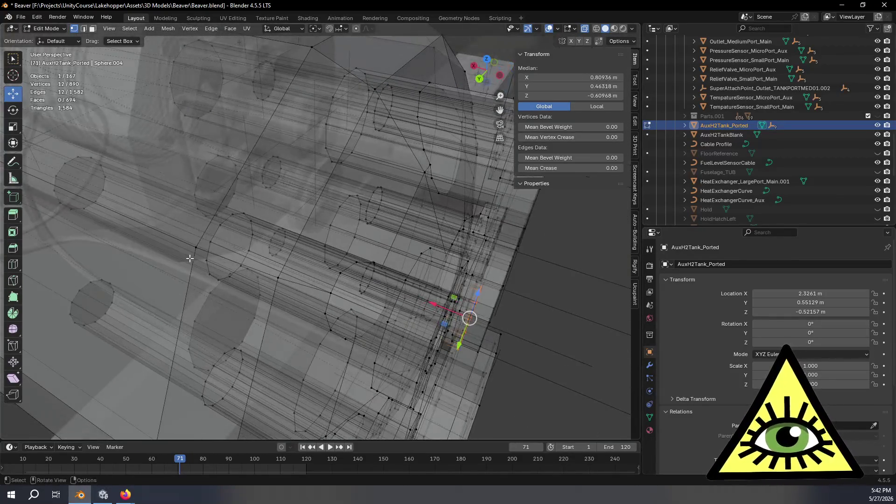
- Switch to face select, pick a face on the tank end, and inspect the port end
{"action": "left_click", "coordinate": [92, 29]}
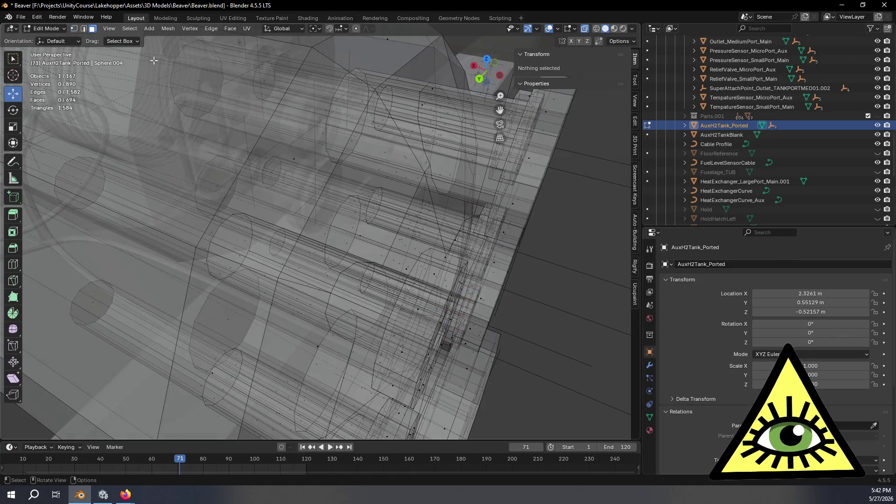
{"action": "left_click", "coordinate": [401, 88]}
{"action": "mouse_move", "coordinate": [401, 83]}
{"action": "middle_mouse_down"}
{"action": "mouse_move", "coordinate": [359, 147]}
{"action": "mouse_move", "coordinate": [494, 297]}
{"action": "mouse_move", "coordinate": [433, 309]}
{"action": "mouse_move", "coordinate": [425, 296]}
{"action": "middle_mouse_up"}
{"action": "mouse_move", "coordinate": [393, 270]}
{"action": "middle_mouse_down"}
{"action": "mouse_move", "coordinate": [391, 257]}
{"action": "mouse_move", "coordinate": [462, 254]}
{"action": "mouse_move", "coordinate": [480, 276]}
{"action": "mouse_move", "coordinate": [481, 246]}
{"action": "mouse_move", "coordinate": [385, 224]}
{"action": "mouse_move", "coordinate": [400, 272]}
{"action": "mouse_move", "coordinate": [531, 332]}
{"action": "mouse_move", "coordinate": [383, 267]}
{"action": "mouse_move", "coordinate": [519, 299]}
{"action": "mouse_move", "coordinate": [464, 314]}
{"action": "mouse_move", "coordinate": [430, 298]}
{"action": "mouse_move", "coordinate": [476, 307]}
{"action": "middle_mouse_up"}
{"action": "key", "text": "alt+z"}
{"action": "scroll", "coordinate": [524, 329], "scroll_direction": "up", "scroll_amount": 4}
{"action": "mouse_move", "coordinate": [479, 316]}
{"action": "middle_mouse_down"}
{"action": "mouse_move", "coordinate": [393, 278]}
{"action": "mouse_move", "coordinate": [408, 274]}
{"action": "mouse_move", "coordinate": [357, 317]}
{"action": "mouse_move", "coordinate": [381, 322]}
{"action": "mouse_move", "coordinate": [386, 314]}
{"action": "mouse_move", "coordinate": [462, 360]}
{"action": "mouse_move", "coordinate": [420, 336]}
{"action": "mouse_move", "coordinate": [460, 347]}
{"action": "middle_mouse_up"}
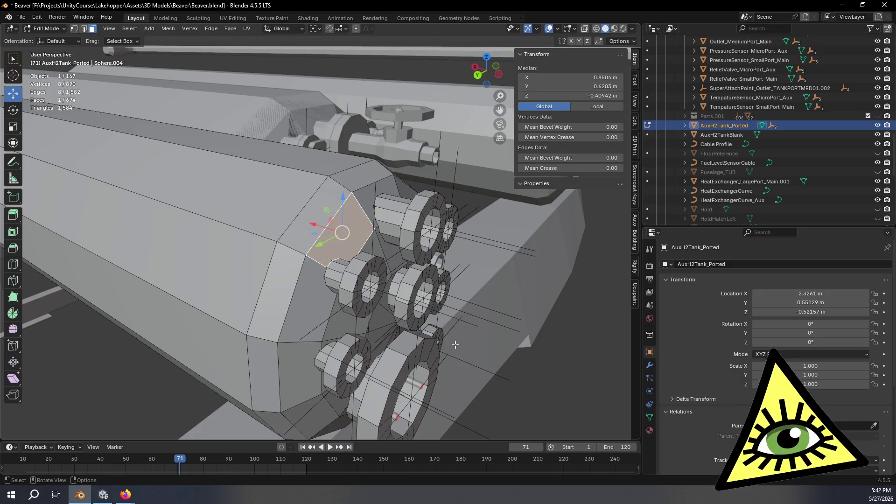
{"action": "mouse_move", "coordinate": [463, 284]}
{"action": "middle_mouse_down"}
{"action": "mouse_move", "coordinate": [405, 148]}
{"action": "mouse_move", "coordinate": [490, 206]}
{"action": "mouse_move", "coordinate": [477, 214]}
{"action": "mouse_move", "coordinate": [477, 243]}
{"action": "mouse_move", "coordinate": [471, 202]}
{"action": "middle_mouse_up"}
- Set up a top orthographic view of the tank mesh with X-ray turned back on
{"action": "left_click", "coordinate": [502, 70]}
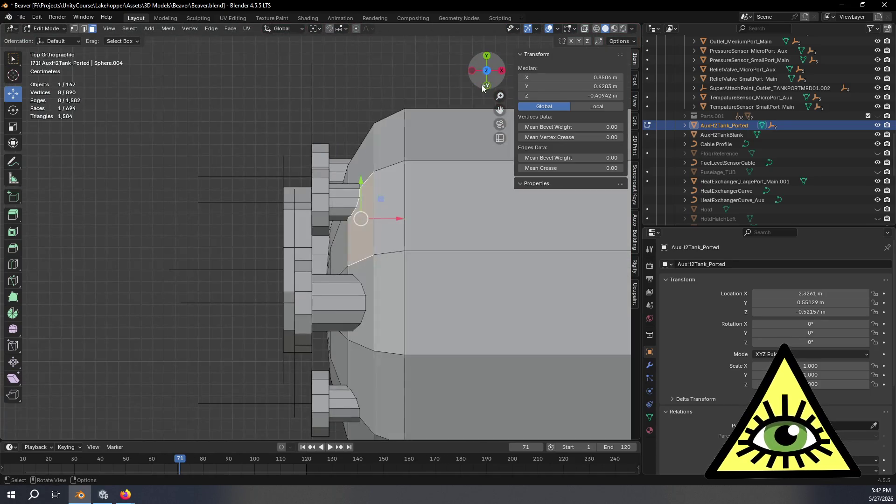
{"action": "left_click", "coordinate": [486, 55]}
{"action": "key", "text": "Tab"}
{"action": "key", "text": "alt+z"}
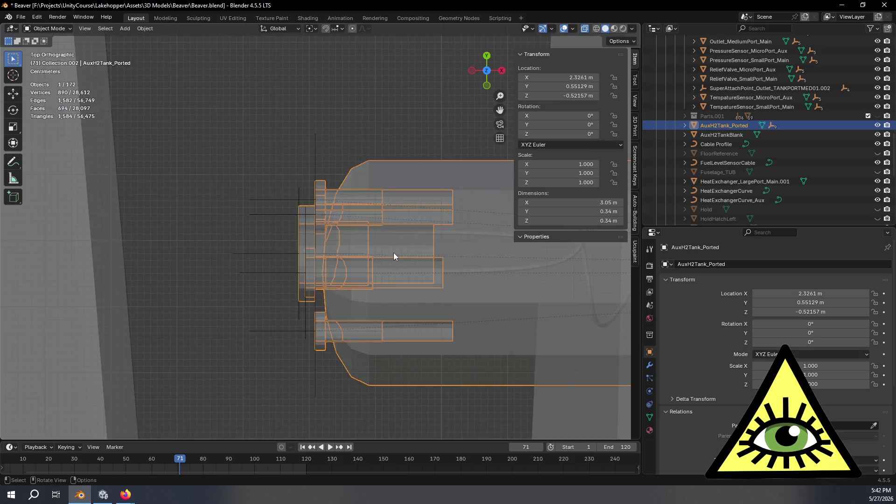
{"action": "key", "text": "Tab"}
{"action": "middle_click_drag", "start_coordinate": [440, 261], "coordinate": [420, 241], "text": "shift"}
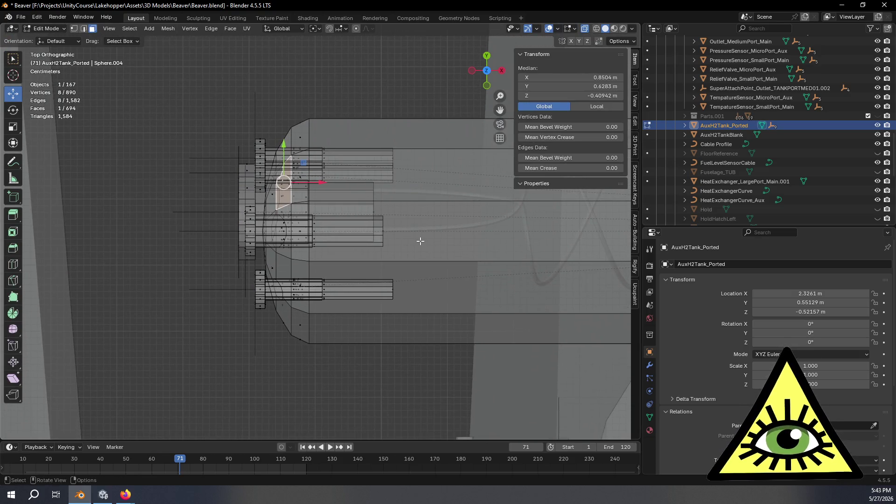
{"action": "scroll", "coordinate": [430, 260], "scroll_direction": "up", "scroll_amount": 2}
{"action": "scroll", "coordinate": [388, 322], "scroll_direction": "up", "scroll_amount": 2}
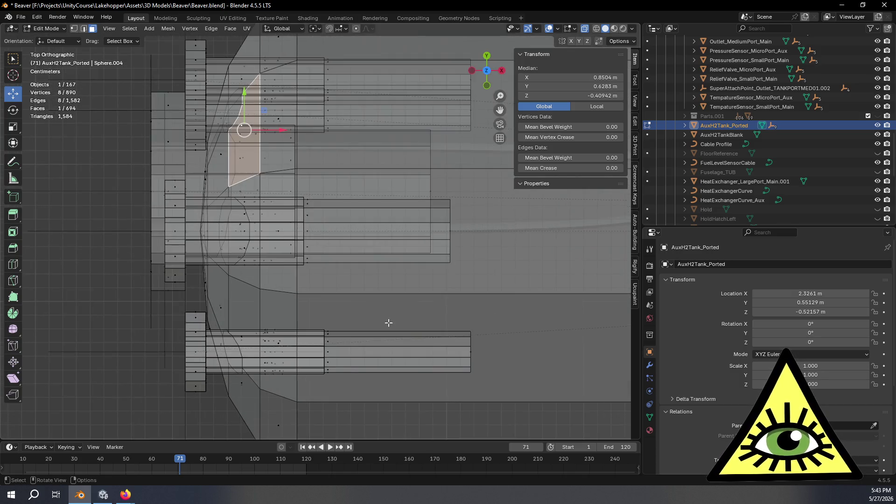
{"action": "mouse_move", "coordinate": [412, 331]}
{"action": "middle_mouse_down"}
{"action": "mouse_move", "coordinate": [326, 344]}
{"action": "mouse_move", "coordinate": [344, 336]}
{"action": "mouse_move", "coordinate": [320, 306]}
{"action": "mouse_move", "coordinate": [337, 292]}
{"action": "mouse_move", "coordinate": [358, 293]}
{"action": "mouse_move", "coordinate": [364, 305]}
{"action": "middle_mouse_up"}
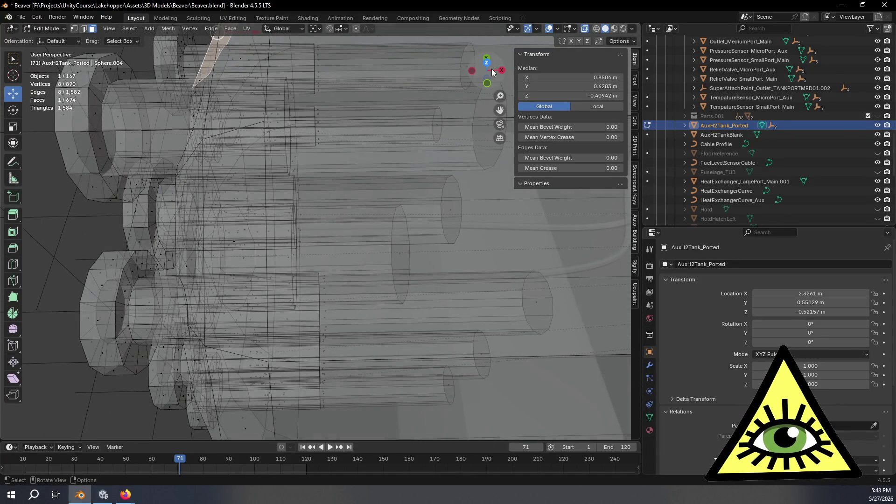
{"action": "key", "text": "KP_7"}
{"action": "middle_click_drag", "start_coordinate": [498, 192], "coordinate": [459, 270], "text": "shift"}
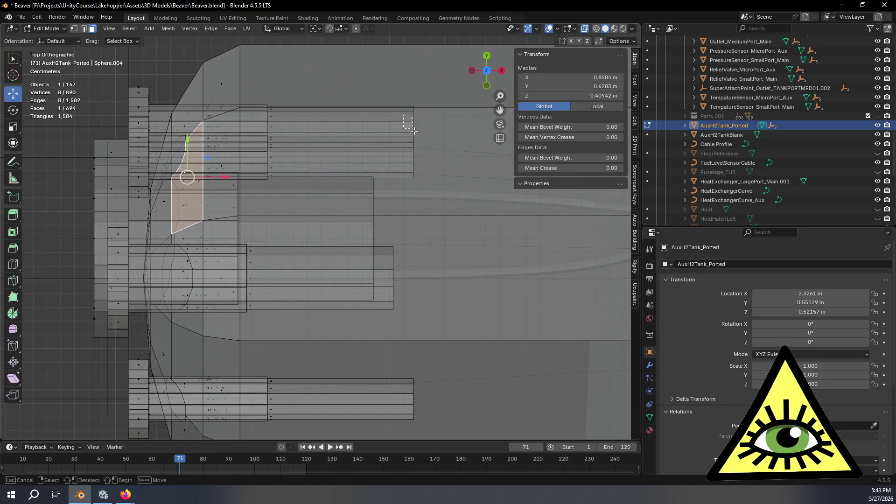
- Box-select the tube end-cap faces in top view, adding more tube ends to the selection
{"action": "left_click_drag", "start_coordinate": [412, 129], "coordinate": [410, 139]}
{"action": "middle_click_drag", "start_coordinate": [443, 173], "coordinate": [456, 102]}
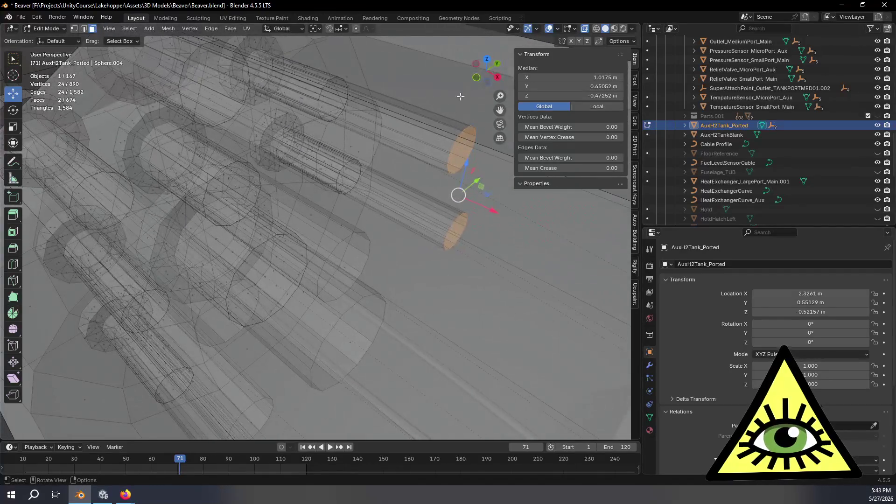
{"action": "left_click", "coordinate": [486, 61]}
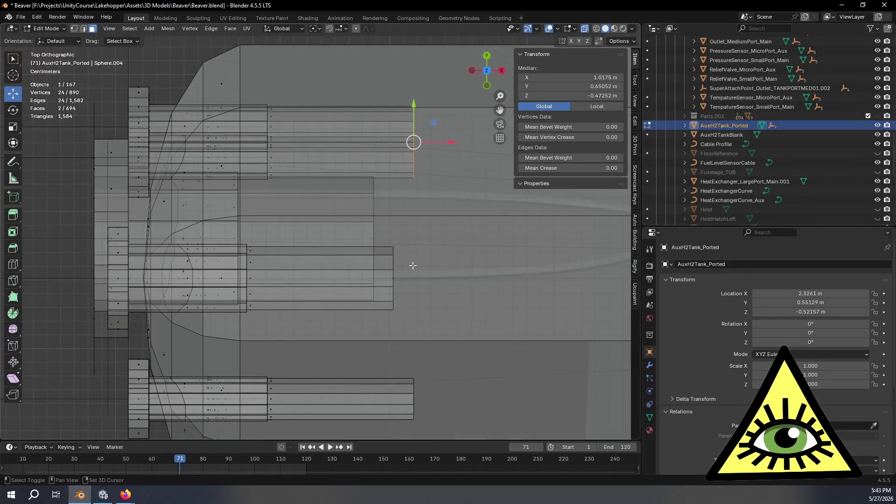
{"action": "left_click_drag", "start_coordinate": [413, 298], "coordinate": [414, 301], "text": "shift"}
{"action": "middle_click_drag", "start_coordinate": [428, 259], "coordinate": [443, 181]}
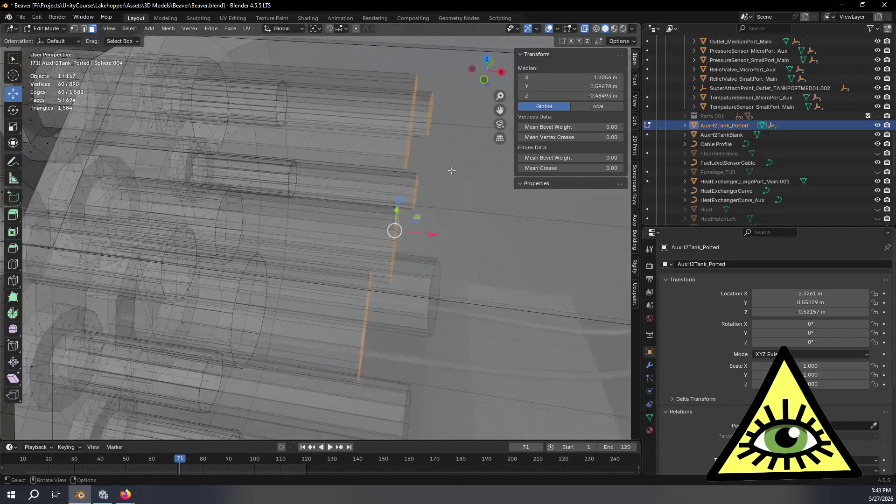
{"action": "left_click", "coordinate": [486, 60]}
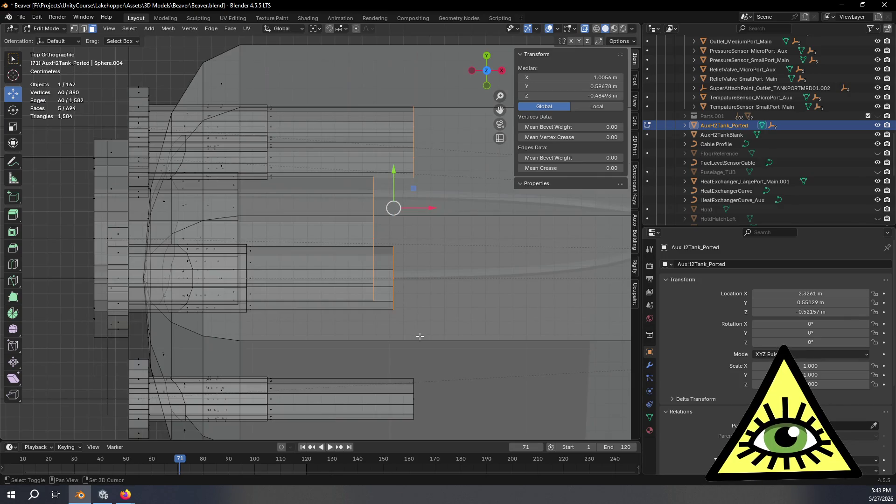
- Add the lower tube bank's ends and grow the selection across connected faces
{"action": "scroll", "coordinate": [418, 336], "scroll_direction": "down", "scroll_amount": 2}
{"action": "left_click_drag", "start_coordinate": [388, 297], "coordinate": [438, 356], "text": "shift"}
{"action": "scroll", "coordinate": [431, 320], "scroll_direction": "down", "scroll_amount": 1}
{"action": "middle_click_drag", "start_coordinate": [431, 320], "coordinate": [471, 293], "text": "shift"}
{"action": "key", "text": "ctrl+KP_Add"}
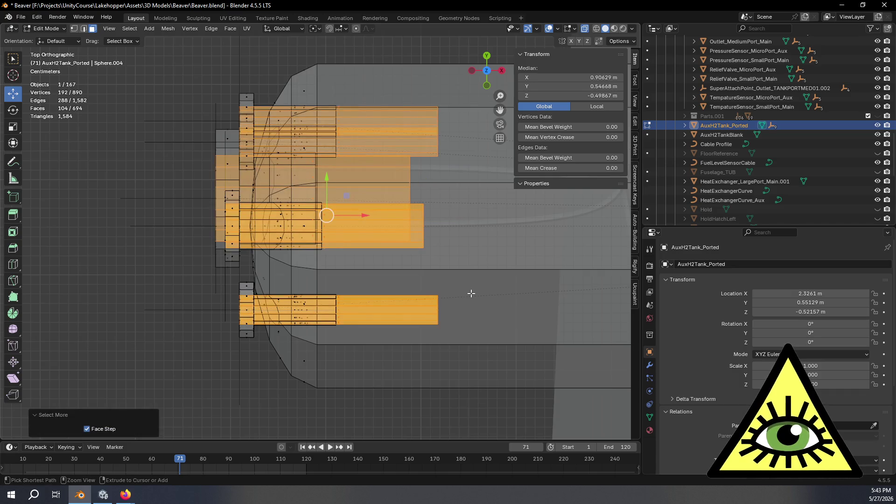
- Grow the face selection further along the tubes and check it in perspective
{"action": "key", "text": "ctrl+KP_Add"}
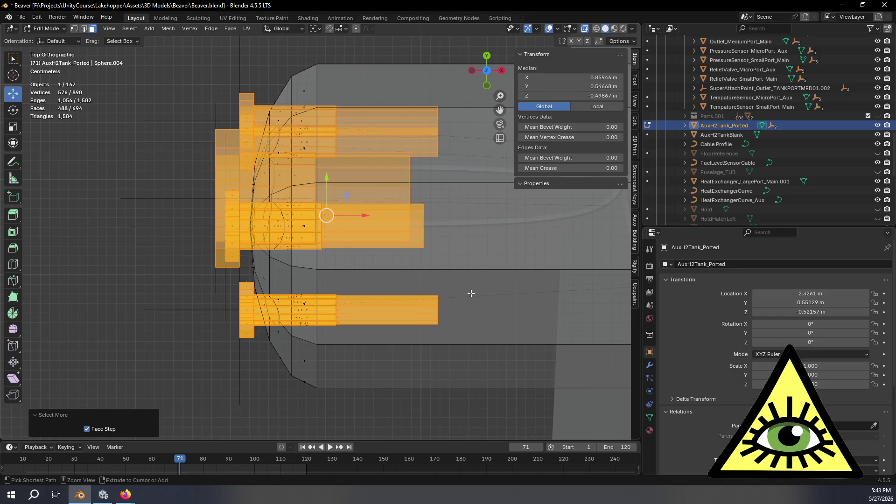
{"action": "mouse_move", "coordinate": [388, 373]}
{"action": "middle_mouse_down"}
{"action": "mouse_move", "coordinate": [550, 270]}
{"action": "mouse_move", "coordinate": [524, 293]}
{"action": "mouse_move", "coordinate": [506, 276]}
{"action": "mouse_move", "coordinate": [524, 268]}
{"action": "mouse_move", "coordinate": [460, 314]}
{"action": "mouse_move", "coordinate": [622, 272]}
{"action": "mouse_move", "coordinate": [560, 282]}
{"action": "mouse_move", "coordinate": [611, 280]}
{"action": "mouse_move", "coordinate": [560, 287]}
{"action": "mouse_move", "coordinate": [542, 308]}
{"action": "mouse_move", "coordinate": [534, 297]}
{"action": "mouse_move", "coordinate": [469, 284]}
{"action": "mouse_move", "coordinate": [500, 246]}
{"action": "middle_mouse_up"}
{"action": "middle_click_drag", "start_coordinate": [459, 269], "coordinate": [445, 290]}
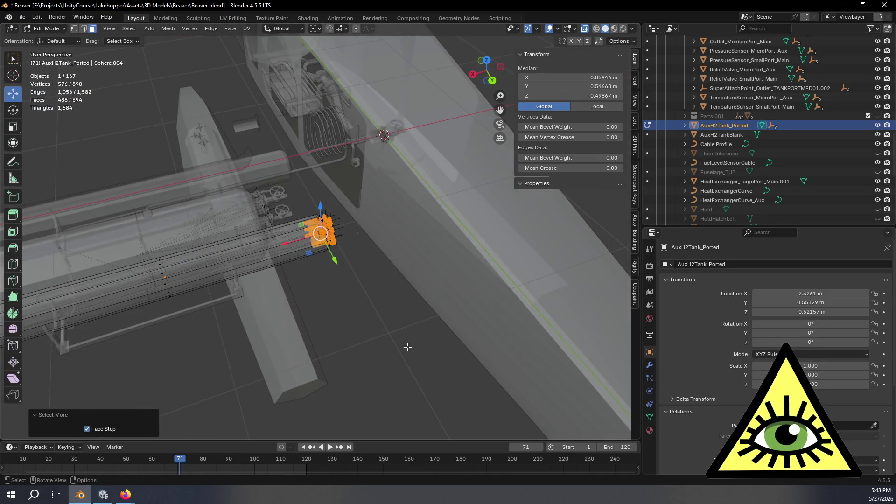
{"action": "scroll", "coordinate": [407, 347], "scroll_direction": "up", "scroll_amount": 6}
- Duplicate the selected tube geometry in place and separate it into AuxH2Tank_Ported.002
{"action": "key", "text": "shift+d"}
{"action": "right_click", "coordinate": [466, 326]}
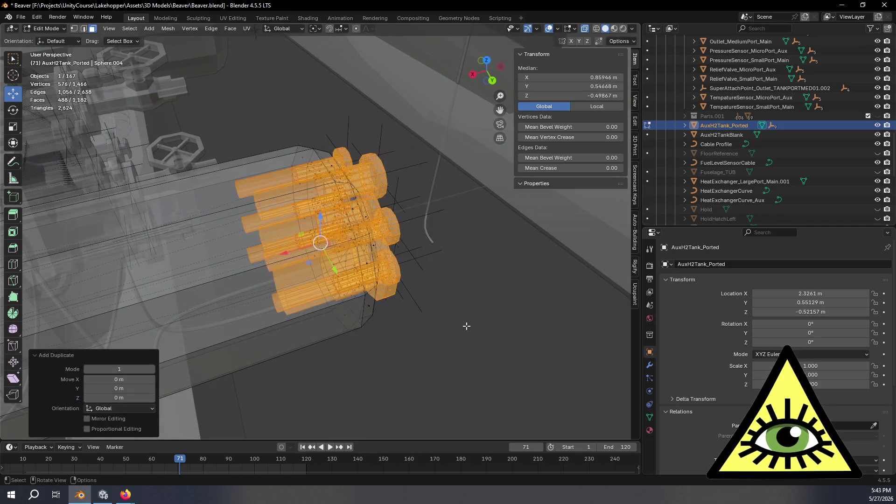
{"action": "key", "text": "p"}
{"action": "left_click", "coordinate": [457, 334]}
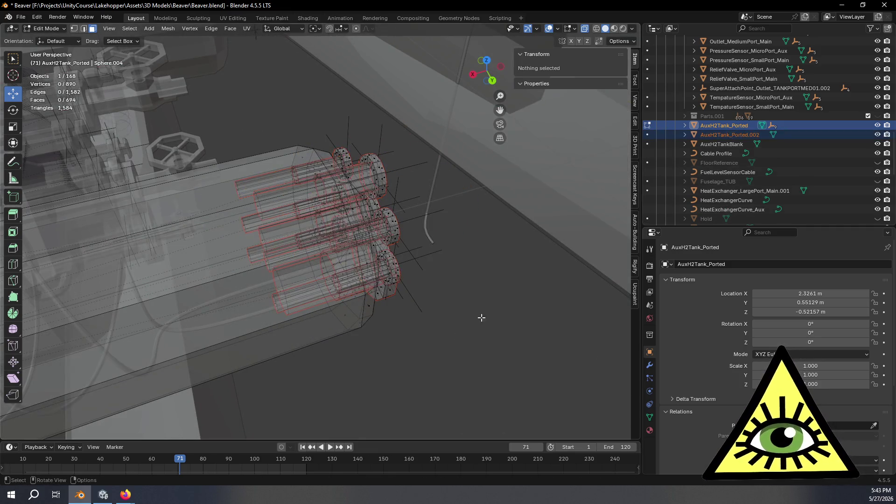
- Move AuxH2Tank_Ported.002 into the Tanks collection, join it into FloatTank, and edit FloatTank's mesh
{"action": "left_click", "coordinate": [718, 134]}
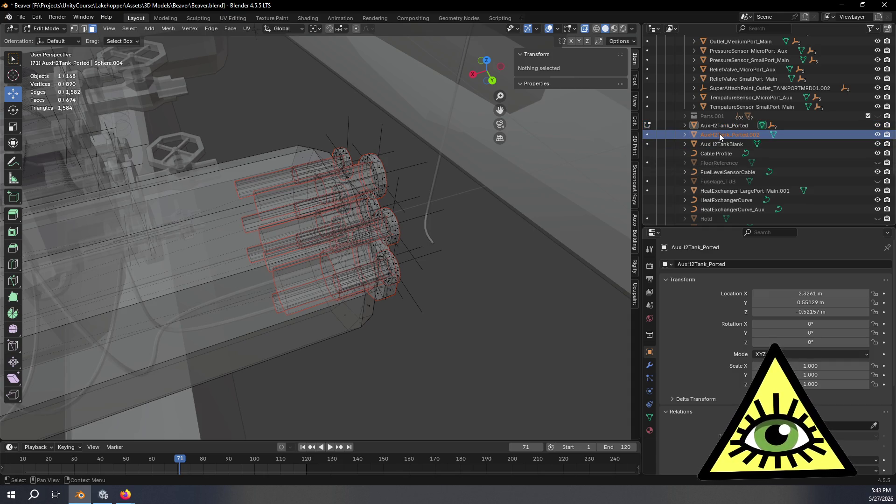
{"action": "left_click", "coordinate": [719, 134]}
{"action": "mouse_move", "coordinate": [740, 133]}
{"action": "left_mouse_down"}
{"action": "mouse_move", "coordinate": [749, 88]}
{"action": "mouse_move", "coordinate": [770, 239]}
{"action": "mouse_move", "coordinate": [742, 89]}
{"action": "mouse_move", "coordinate": [744, 51]}
{"action": "mouse_move", "coordinate": [746, 114]}
{"action": "mouse_move", "coordinate": [724, 98]}
{"action": "left_mouse_up"}
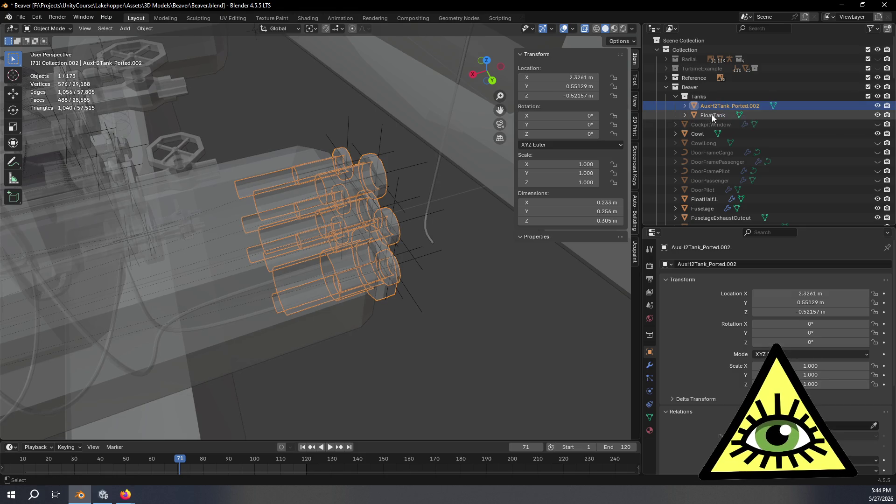
{"action": "left_click", "coordinate": [712, 114], "text": "ctrl"}
{"action": "scroll", "coordinate": [478, 234], "scroll_direction": "down", "scroll_amount": 4}
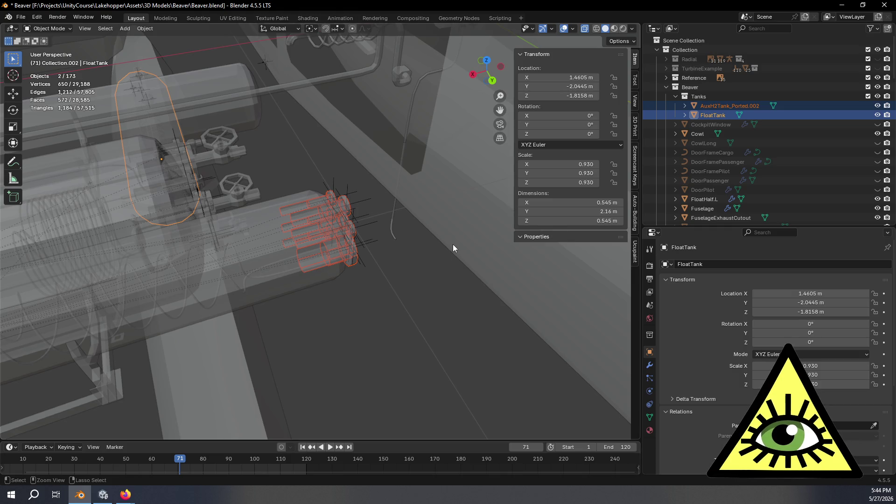
{"action": "key", "text": "ctrl+j"}
{"action": "key", "text": "Tab"}
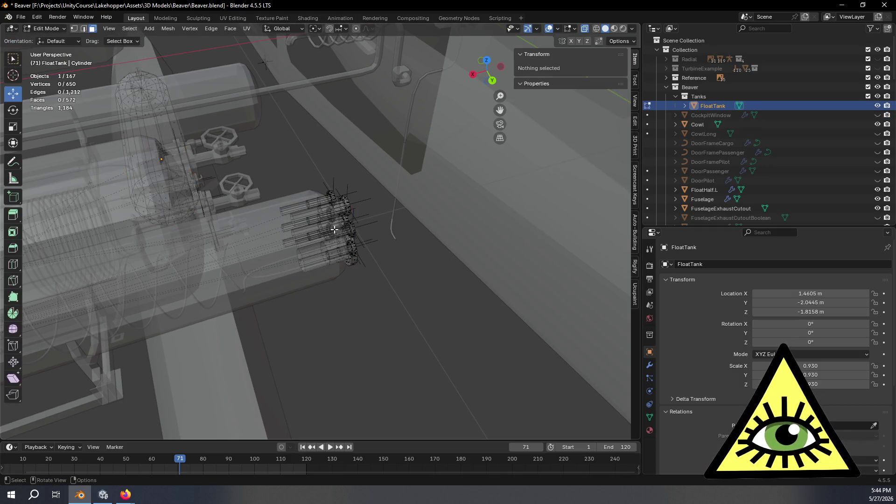
{"action": "scroll", "coordinate": [334, 228], "scroll_direction": "up", "scroll_amount": 1}
- In Top view, box-select the port ring vertices and move them just below the float tank
{"action": "left_click", "coordinate": [486, 62]}
{"action": "mouse_move", "coordinate": [244, 173]}
{"action": "left_mouse_down"}
{"action": "mouse_move", "coordinate": [344, 225]}
{"action": "mouse_move", "coordinate": [371, 287]}
{"action": "left_mouse_up"}
{"action": "scroll", "coordinate": [454, 244], "scroll_direction": "down", "scroll_amount": 2}
{"action": "middle_click_drag", "start_coordinate": [454, 245], "coordinate": [422, 111], "text": "shift"}
{"action": "scroll", "coordinate": [421, 111], "scroll_direction": "down", "scroll_amount": 2}
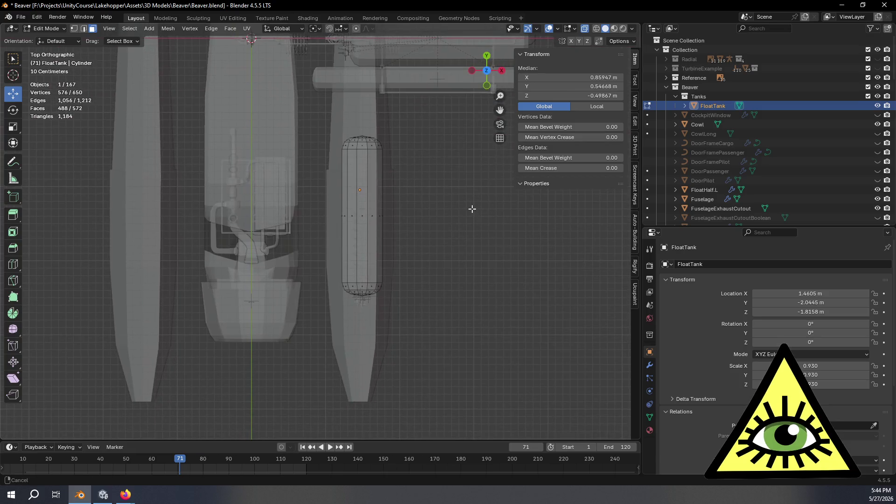
{"action": "scroll", "coordinate": [476, 232], "scroll_direction": "down", "scroll_amount": 1}
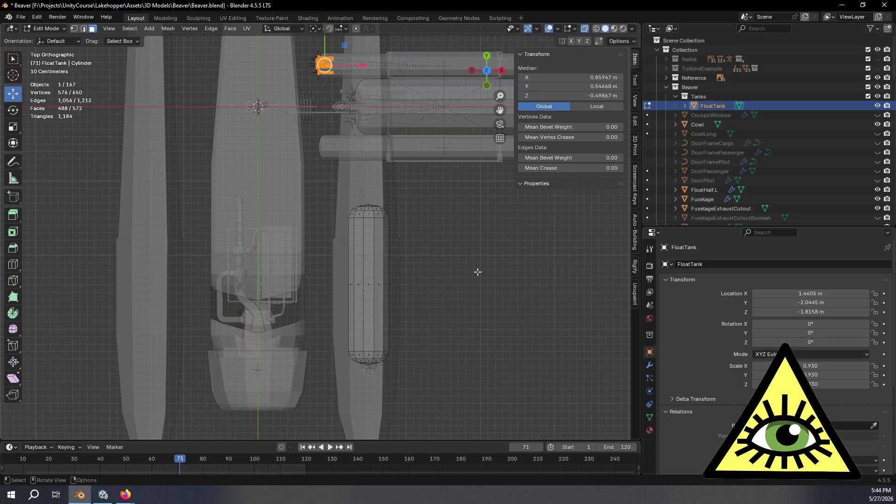
{"action": "middle_click_drag", "start_coordinate": [448, 292], "coordinate": [455, 294], "text": "shift"}
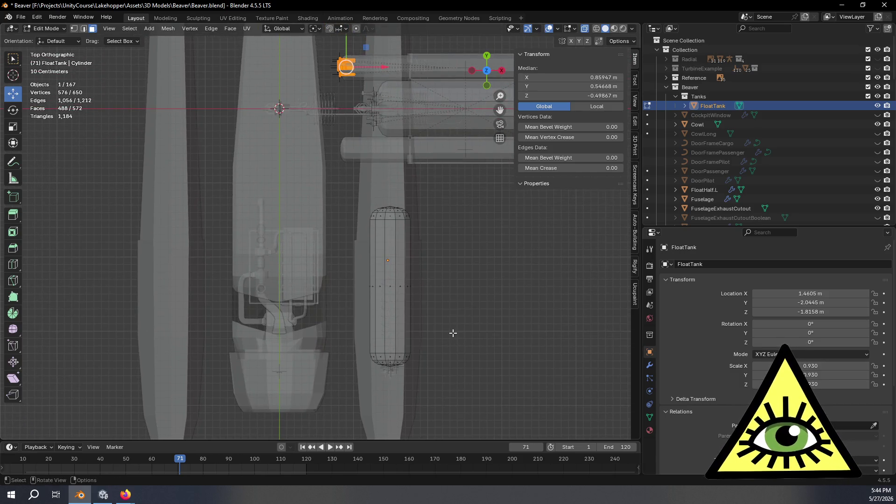
{"action": "key", "text": "g"}
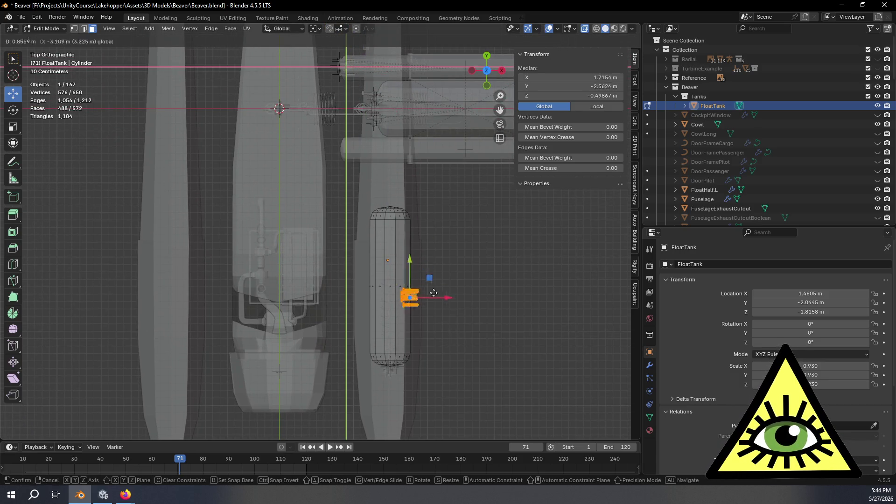
{"action": "left_click", "coordinate": [414, 365]}
- Rotate the selected port rings 90° about the Z axis
{"action": "middle_click_drag", "start_coordinate": [500, 390], "coordinate": [487, 317], "text": "shift"}
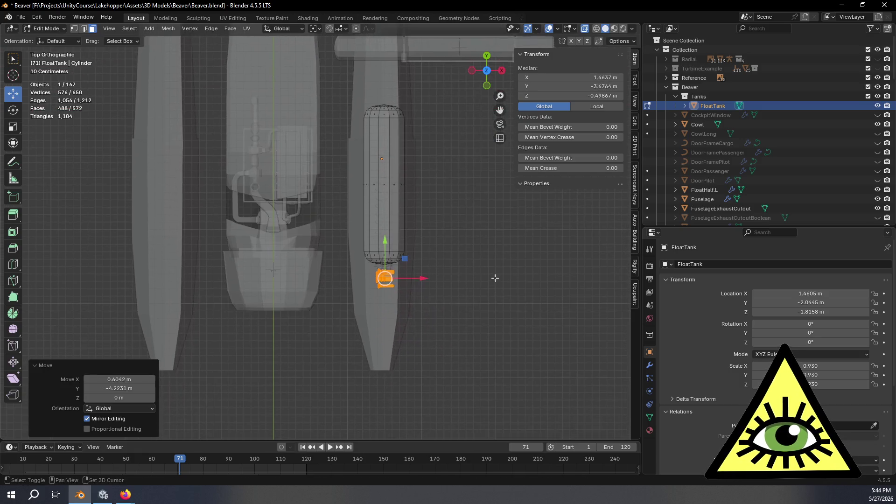
{"action": "scroll", "coordinate": [487, 321], "scroll_direction": "up", "scroll_amount": 5}
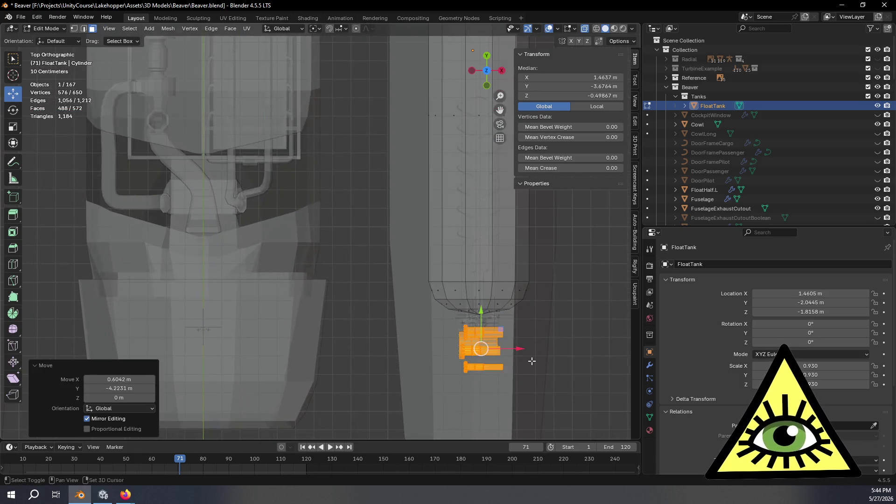
{"action": "middle_click_drag", "start_coordinate": [515, 366], "coordinate": [386, 230], "text": "shift"}
{"action": "scroll", "coordinate": [386, 230], "scroll_direction": "up", "scroll_amount": 4}
{"action": "key", "text": "r"}
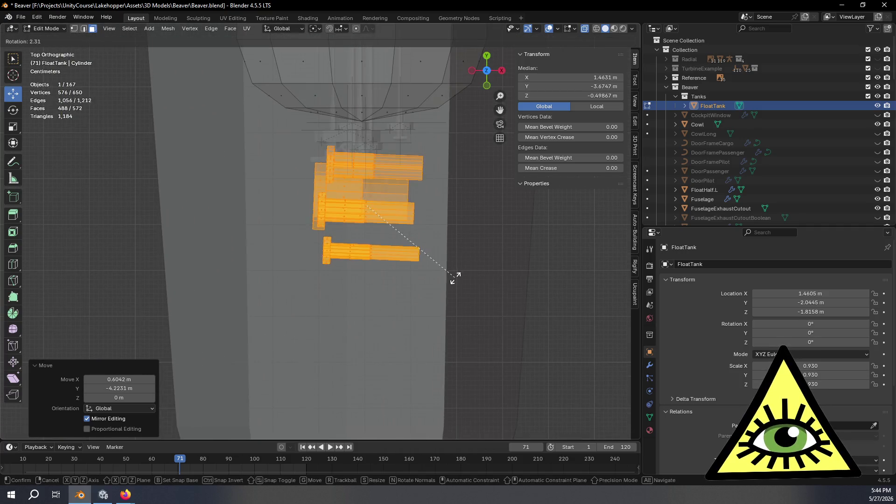
{"action": "left_click", "coordinate": [424, 126]}
{"action": "middle_click_drag", "start_coordinate": [365, 343], "coordinate": [414, 313]}
- In Front view, lower the rings onto the tank end cap, nudging them slightly upward
{"action": "left_click", "coordinate": [483, 75]}
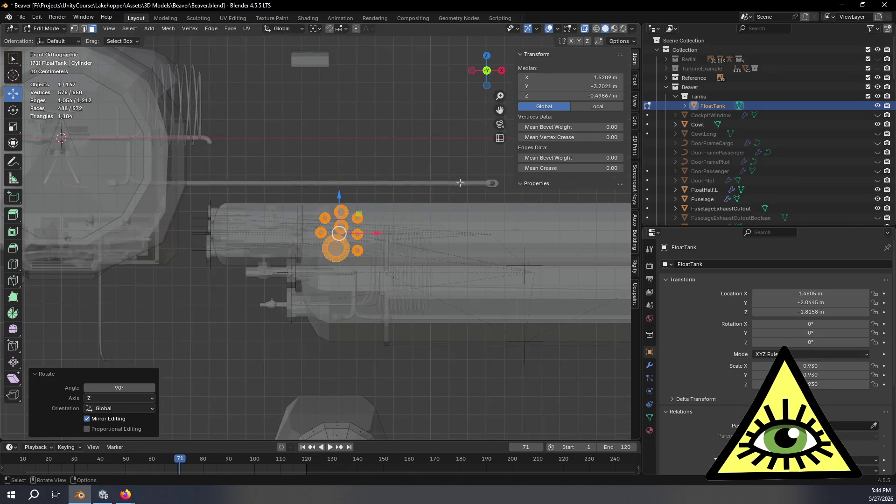
{"action": "left_click_drag", "start_coordinate": [356, 109], "coordinate": [352, 277]}
{"action": "scroll", "coordinate": [456, 372], "scroll_direction": "up", "scroll_amount": 5}
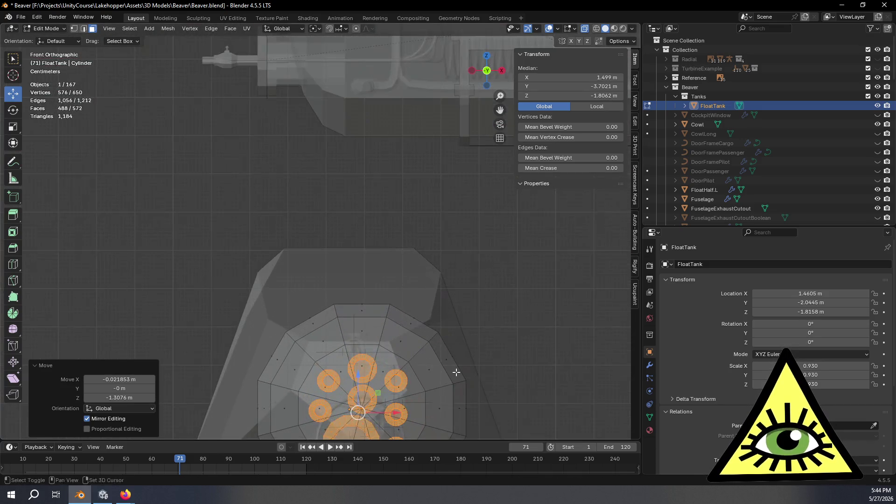
{"action": "key", "text": "KP_Decimal"}
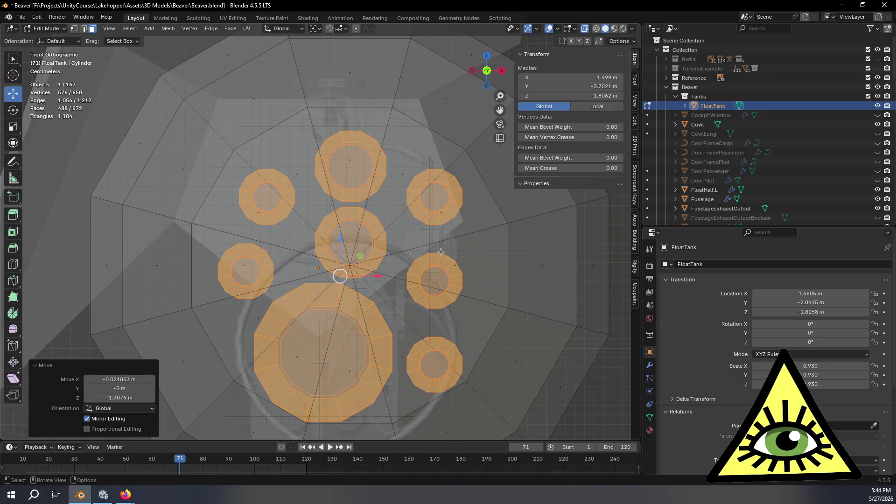
{"action": "scroll", "coordinate": [355, 272], "scroll_direction": "down", "scroll_amount": 3}
{"action": "left_click_drag", "start_coordinate": [351, 238], "coordinate": [353, 231]}
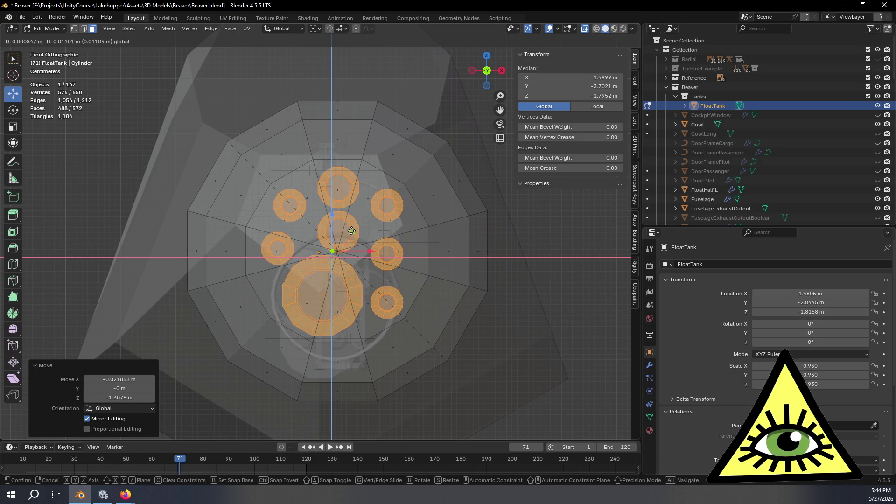
{"action": "left_click_drag", "start_coordinate": [351, 231], "coordinate": [352, 230]}
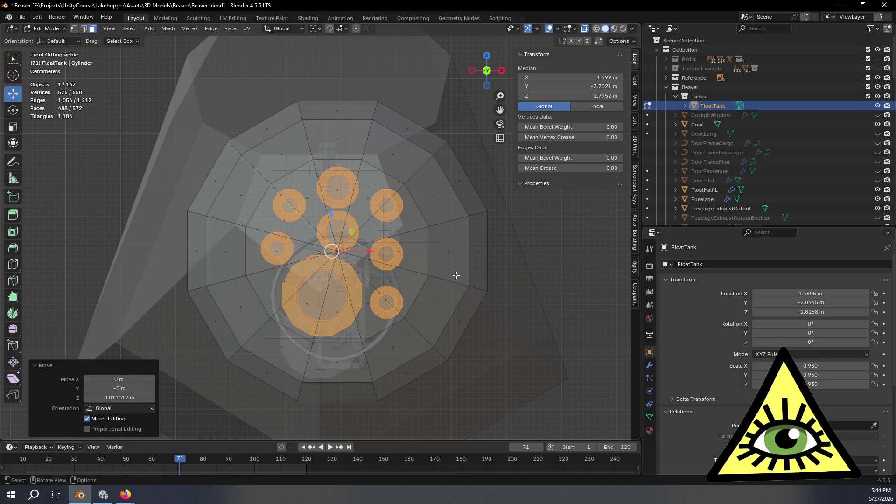
- In Right view, slide the rings along Y to centre them at X 1.499, Y -3.4768, Z -1.7952 m
{"action": "middle_click_drag", "start_coordinate": [430, 267], "coordinate": [324, 282]}
{"action": "left_click", "coordinate": [488, 75]}
{"action": "left_click_drag", "start_coordinate": [390, 251], "coordinate": [513, 250]}
{"action": "mouse_move", "coordinate": [513, 249]}
{"action": "middle_mouse_down"}
{"action": "mouse_move", "coordinate": [499, 312]}
{"action": "mouse_move", "coordinate": [526, 370]}
{"action": "mouse_move", "coordinate": [389, 230]}
{"action": "mouse_move", "coordinate": [420, 248]}
{"action": "middle_mouse_up"}
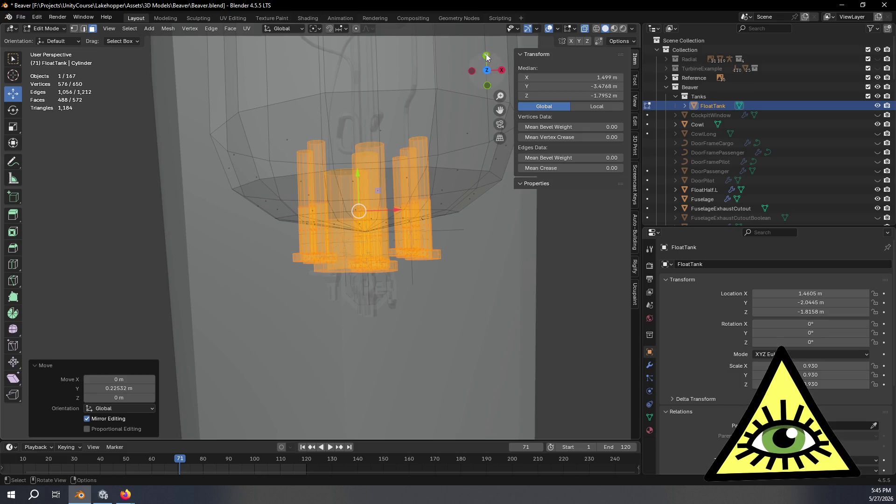
- Hide FloatHalf.L in the Outliner and deselect all mesh geometry
{"action": "scroll", "coordinate": [466, 187], "scroll_direction": "up", "scroll_amount": 8}
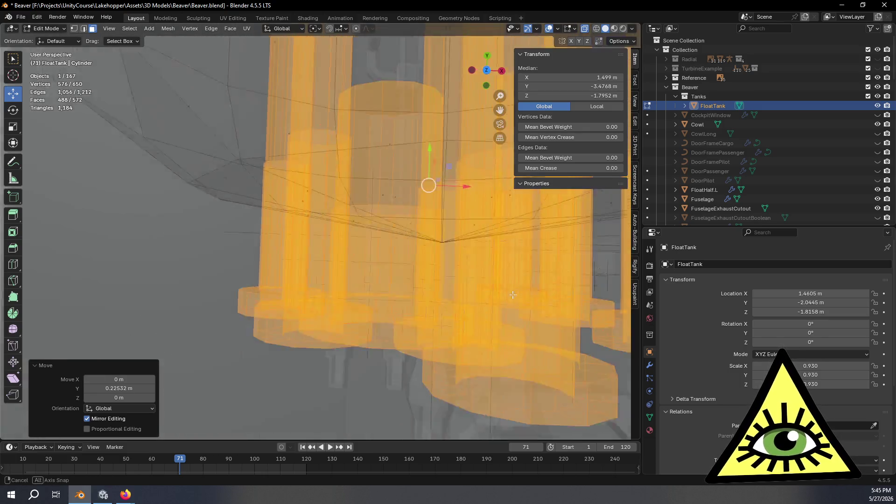
{"action": "middle_click_drag", "start_coordinate": [467, 210], "coordinate": [494, 242]}
{"action": "scroll", "coordinate": [494, 261], "scroll_direction": "up", "scroll_amount": 8}
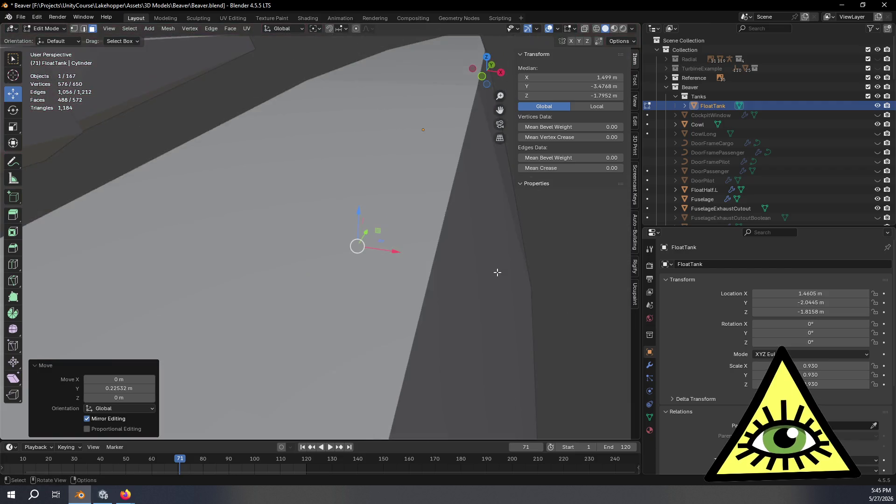
{"action": "scroll", "coordinate": [846, 161], "scroll_direction": "down", "scroll_amount": 3}
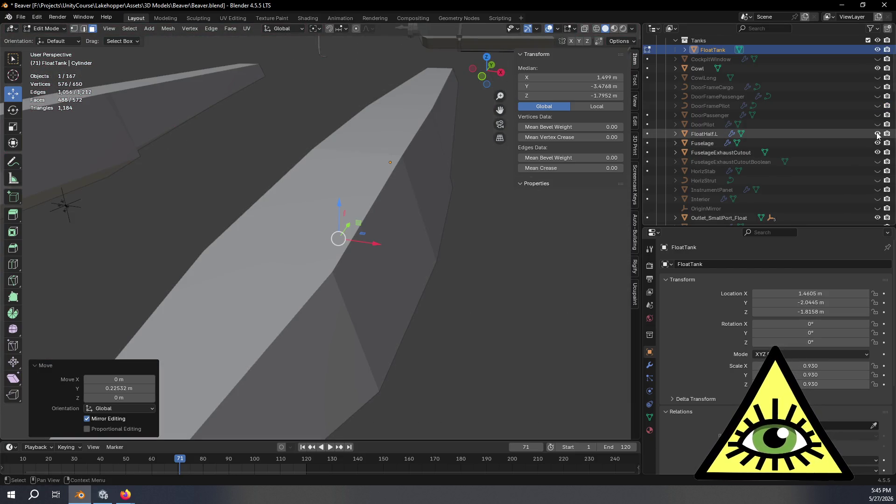
{"action": "left_click", "coordinate": [878, 133]}
{"action": "left_click", "coordinate": [436, 299]}
- Inspect the float tank from below and the side, toggling X-ray off and back on
{"action": "mouse_move", "coordinate": [432, 306]}
{"action": "middle_mouse_down"}
{"action": "mouse_move", "coordinate": [380, 306]}
{"action": "mouse_move", "coordinate": [407, 282]}
{"action": "mouse_move", "coordinate": [496, 296]}
{"action": "mouse_move", "coordinate": [395, 292]}
{"action": "mouse_move", "coordinate": [449, 280]}
{"action": "mouse_move", "coordinate": [514, 292]}
{"action": "mouse_move", "coordinate": [442, 310]}
{"action": "mouse_move", "coordinate": [384, 306]}
{"action": "mouse_move", "coordinate": [492, 295]}
{"action": "mouse_move", "coordinate": [426, 312]}
{"action": "mouse_move", "coordinate": [374, 313]}
{"action": "mouse_move", "coordinate": [376, 296]}
{"action": "mouse_move", "coordinate": [436, 306]}
{"action": "mouse_move", "coordinate": [429, 310]}
{"action": "mouse_move", "coordinate": [462, 324]}
{"action": "mouse_move", "coordinate": [468, 344]}
{"action": "mouse_move", "coordinate": [455, 362]}
{"action": "mouse_move", "coordinate": [323, 302]}
{"action": "mouse_move", "coordinate": [514, 266]}
{"action": "mouse_move", "coordinate": [388, 282]}
{"action": "middle_mouse_up"}
{"action": "key", "text": "alt+z"}
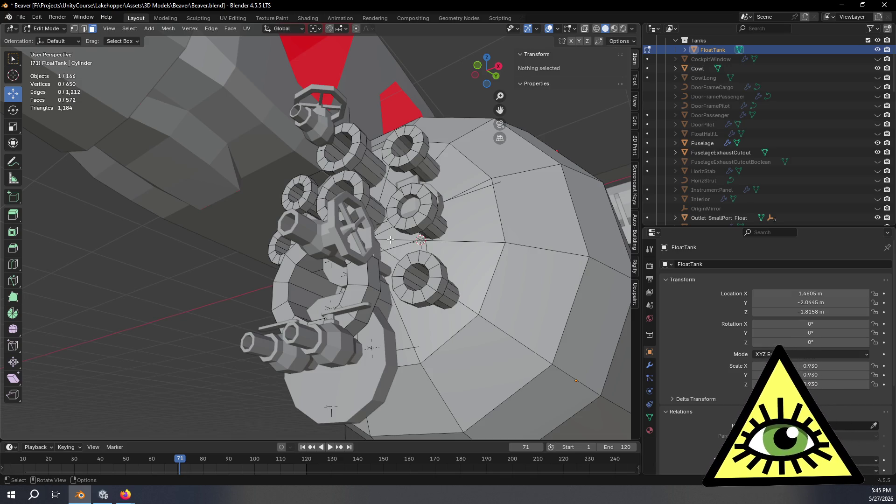
{"action": "mouse_move", "coordinate": [406, 239]}
{"action": "middle_mouse_down"}
{"action": "mouse_move", "coordinate": [434, 320]}
{"action": "mouse_move", "coordinate": [472, 321]}
{"action": "mouse_move", "coordinate": [498, 276]}
{"action": "mouse_move", "coordinate": [381, 292]}
{"action": "mouse_move", "coordinate": [472, 266]}
{"action": "mouse_move", "coordinate": [497, 275]}
{"action": "mouse_move", "coordinate": [530, 270]}
{"action": "mouse_move", "coordinate": [542, 250]}
{"action": "mouse_move", "coordinate": [490, 270]}
{"action": "mouse_move", "coordinate": [452, 303]}
{"action": "mouse_move", "coordinate": [437, 367]}
{"action": "middle_mouse_up"}
{"action": "key", "text": "alt+z"}
{"action": "mouse_move", "coordinate": [443, 322]}
{"action": "middle_mouse_down"}
{"action": "mouse_move", "coordinate": [443, 276]}
{"action": "mouse_move", "coordinate": [466, 296]}
{"action": "mouse_move", "coordinate": [530, 286]}
{"action": "mouse_move", "coordinate": [516, 266]}
{"action": "mouse_move", "coordinate": [444, 280]}
{"action": "mouse_move", "coordinate": [517, 279]}
{"action": "mouse_move", "coordinate": [487, 272]}
{"action": "middle_mouse_up"}
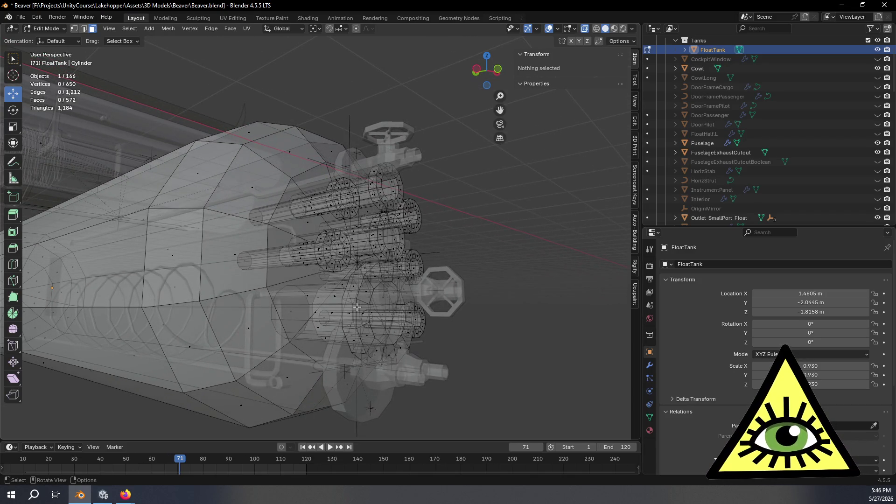
{"action": "middle_click_drag", "start_coordinate": [375, 284], "coordinate": [385, 321]}
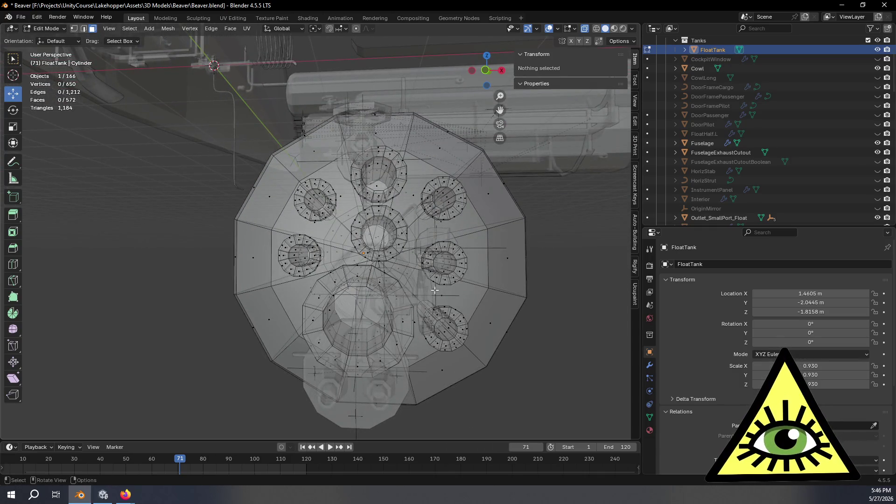
- In Front view, select a face beside the large port on the end cap
{"action": "left_click", "coordinate": [488, 72]}
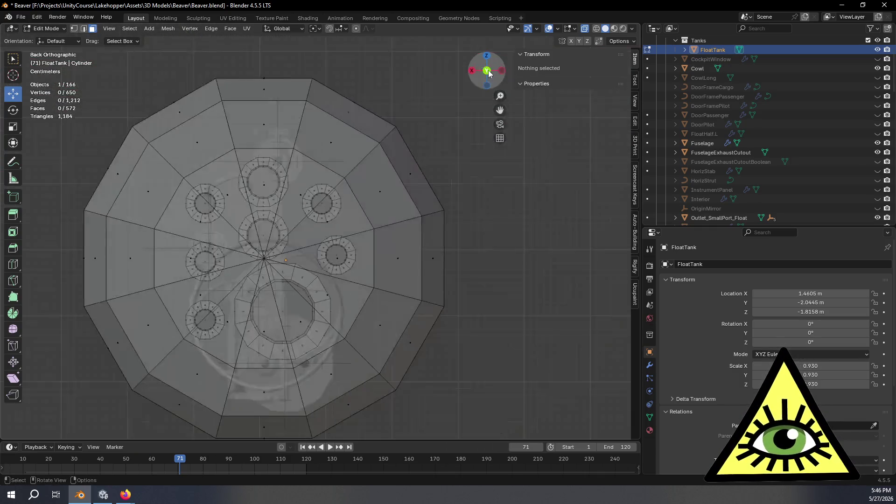
{"action": "scroll", "coordinate": [504, 284], "scroll_direction": "up", "scroll_amount": 5}
{"action": "middle_click_drag", "start_coordinate": [504, 284], "coordinate": [480, 195], "text": "shift"}
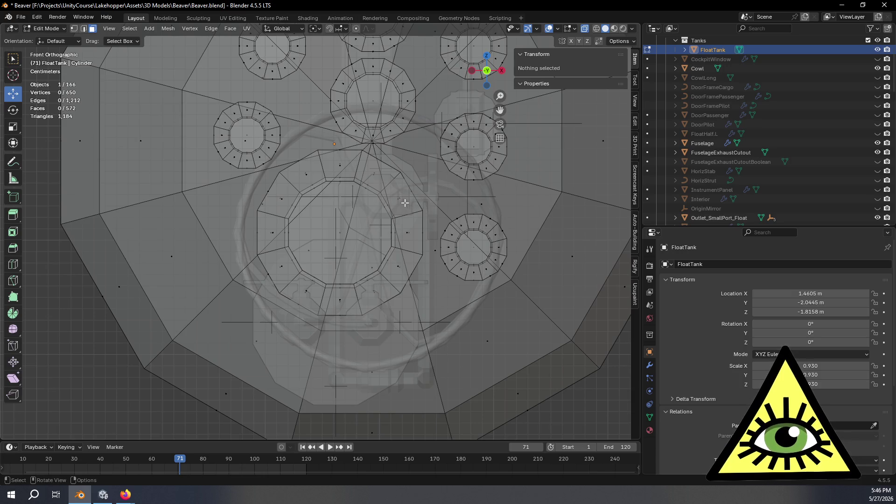
{"action": "left_click", "coordinate": [410, 233]}
- Grow the face selection around the port ring and move the ring faces in Left view
{"action": "key", "text": "ctrl+KP_Add"}
{"action": "key", "text": "ctrl+KP_Add"}
{"action": "key", "text": "ctrl+KP_Add"}
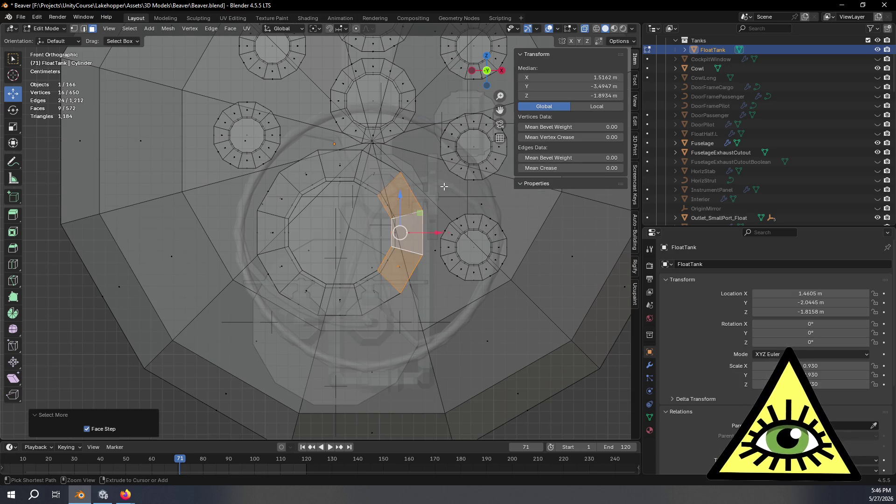
{"action": "middle_click_drag", "start_coordinate": [309, 234], "coordinate": [431, 206]}
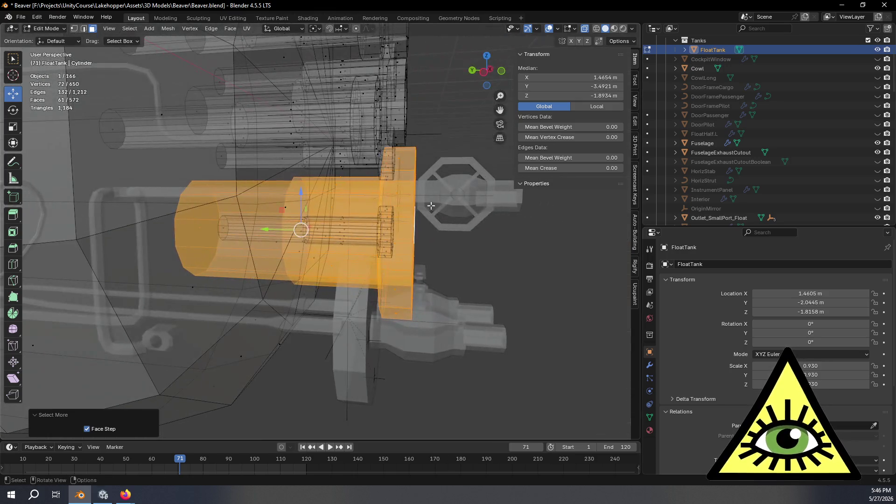
{"action": "left_click", "coordinate": [503, 72]}
{"action": "mouse_move", "coordinate": [440, 247]}
{"action": "middle_mouse_down"}
{"action": "mouse_move", "coordinate": [423, 244]}
{"action": "mouse_move", "coordinate": [434, 240]}
{"action": "mouse_move", "coordinate": [455, 119]}
{"action": "middle_mouse_up"}
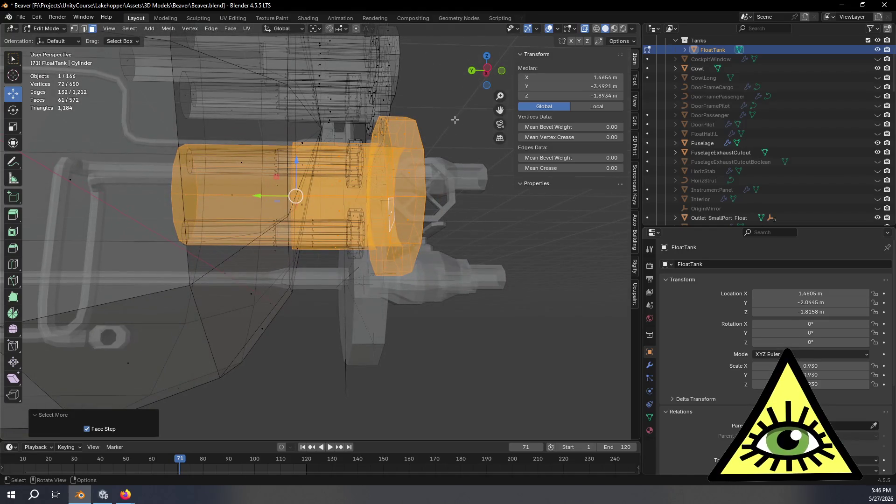
{"action": "left_click", "coordinate": [487, 70]}
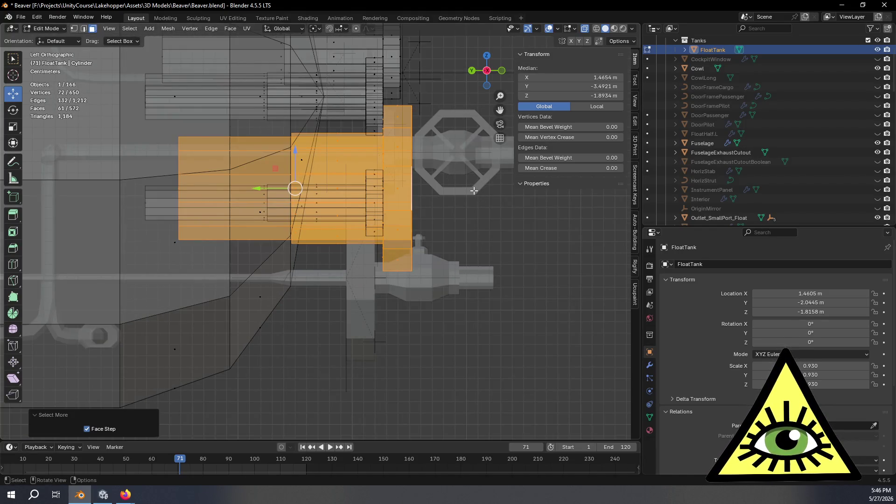
{"action": "key", "text": "g"}
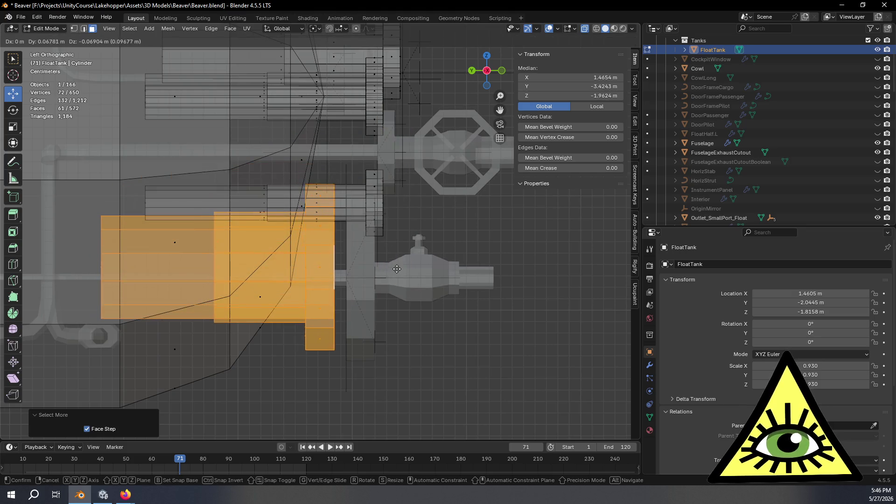
{"action": "left_click", "coordinate": [404, 269]}
- Switch to vertex select mode and set snapping to Vertex instead of Increment
{"action": "middle_click_drag", "start_coordinate": [405, 269], "coordinate": [135, 54]}
{"action": "left_click", "coordinate": [76, 29]}
{"action": "mouse_move", "coordinate": [326, 201]}
{"action": "middle_mouse_down"}
{"action": "mouse_move", "coordinate": [391, 203]}
{"action": "mouse_move", "coordinate": [420, 239]}
{"action": "middle_mouse_up"}
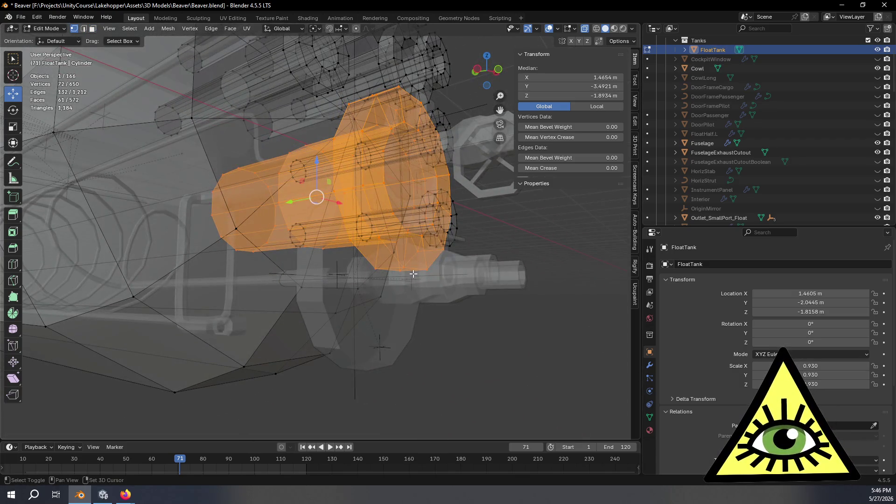
{"action": "mouse_move", "coordinate": [414, 271]}
{"action": "middle_mouse_down"}
{"action": "mouse_move", "coordinate": [425, 275]}
{"action": "mouse_move", "coordinate": [411, 324]}
{"action": "mouse_move", "coordinate": [443, 327]}
{"action": "mouse_move", "coordinate": [474, 298]}
{"action": "middle_mouse_up"}
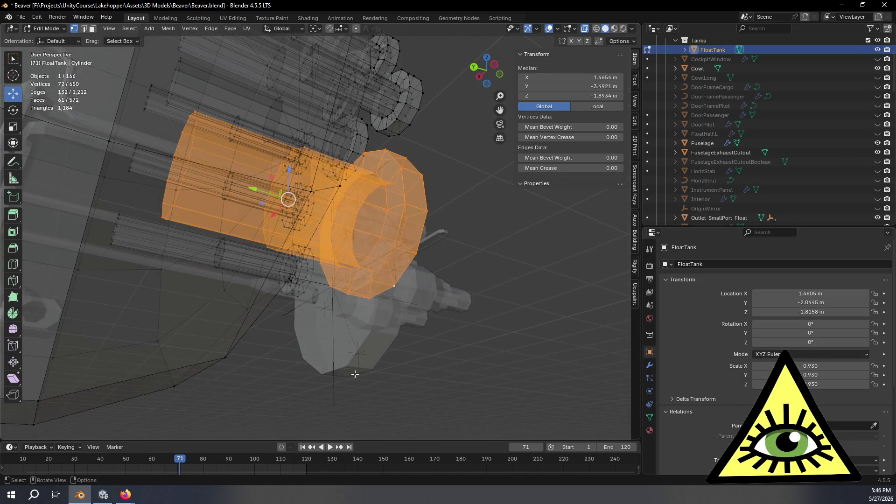
{"action": "left_click", "coordinate": [343, 29]}
{"action": "left_click", "coordinate": [332, 99]}
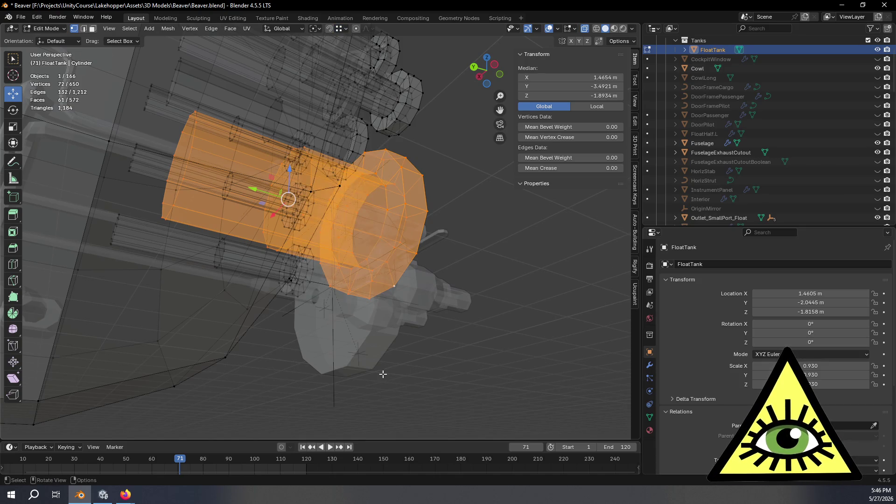
- Move the port ring vertices into line with the outlet fitting, slightly lower
{"action": "key", "text": "g"}
{"action": "key", "text": "z"}
{"action": "right_click", "coordinate": [352, 355]}
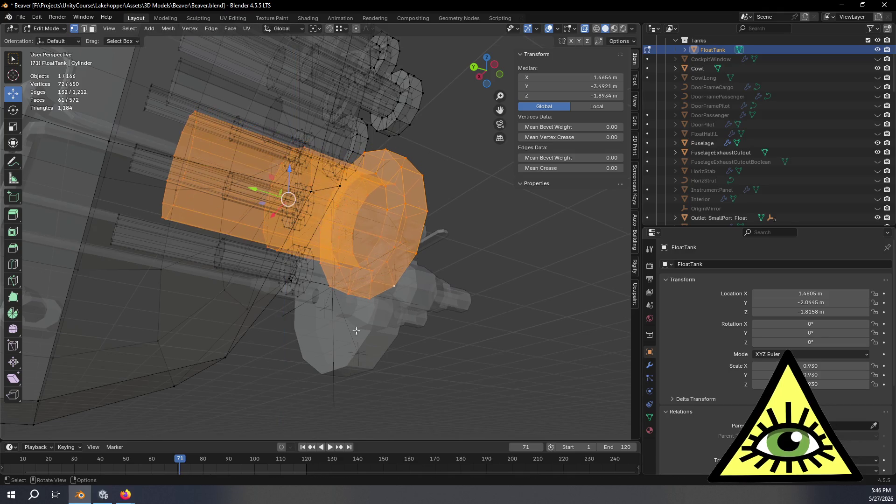
{"action": "left_click", "coordinate": [344, 29]}
{"action": "mouse_move", "coordinate": [410, 186]}
{"action": "middle_mouse_down"}
{"action": "mouse_move", "coordinate": [456, 224]}
{"action": "mouse_move", "coordinate": [404, 272]}
{"action": "mouse_move", "coordinate": [443, 236]}
{"action": "mouse_move", "coordinate": [468, 248]}
{"action": "mouse_move", "coordinate": [456, 252]}
{"action": "mouse_move", "coordinate": [492, 228]}
{"action": "mouse_move", "coordinate": [478, 224]}
{"action": "mouse_move", "coordinate": [482, 216]}
{"action": "middle_mouse_up"}
{"action": "key", "text": "g"}
{"action": "left_click", "coordinate": [341, 363]}
- Check the ring from several angles, turn on X-ray, and pick a vertex on the next port ring
{"action": "mouse_move", "coordinate": [340, 363]}
{"action": "middle_mouse_down"}
{"action": "mouse_move", "coordinate": [374, 374]}
{"action": "mouse_move", "coordinate": [356, 391]}
{"action": "mouse_move", "coordinate": [330, 394]}
{"action": "mouse_move", "coordinate": [272, 380]}
{"action": "mouse_move", "coordinate": [300, 399]}
{"action": "mouse_move", "coordinate": [353, 387]}
{"action": "middle_mouse_up"}
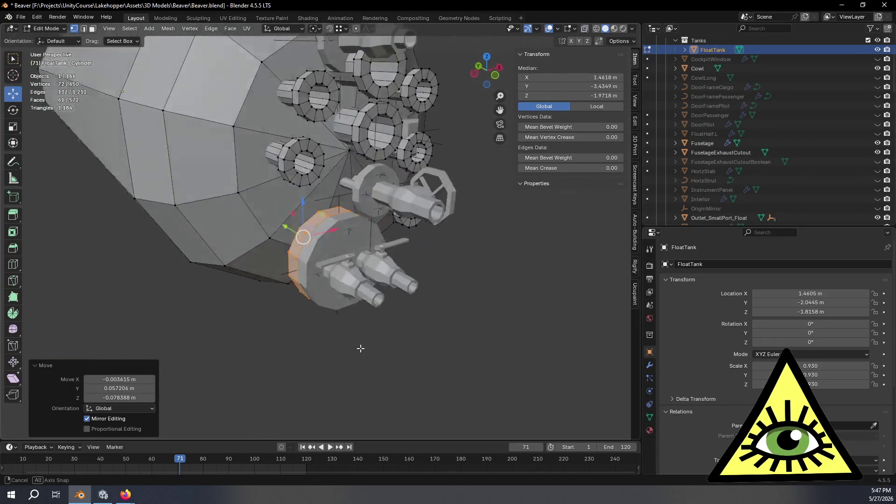
{"action": "mouse_move", "coordinate": [494, 335]}
{"action": "middle_mouse_down"}
{"action": "mouse_move", "coordinate": [521, 321]}
{"action": "mouse_move", "coordinate": [536, 344]}
{"action": "mouse_move", "coordinate": [526, 352]}
{"action": "mouse_move", "coordinate": [504, 336]}
{"action": "mouse_move", "coordinate": [530, 338]}
{"action": "mouse_move", "coordinate": [504, 332]}
{"action": "mouse_move", "coordinate": [524, 328]}
{"action": "mouse_move", "coordinate": [418, 263]}
{"action": "mouse_move", "coordinate": [386, 266]}
{"action": "mouse_move", "coordinate": [433, 259]}
{"action": "mouse_move", "coordinate": [426, 246]}
{"action": "middle_mouse_up"}
{"action": "mouse_move", "coordinate": [623, 247]}
{"action": "middle_mouse_down"}
{"action": "mouse_move", "coordinate": [496, 280]}
{"action": "mouse_move", "coordinate": [516, 240]}
{"action": "mouse_move", "coordinate": [523, 248]}
{"action": "middle_mouse_up"}
{"action": "mouse_move", "coordinate": [333, 218]}
{"action": "middle_mouse_down"}
{"action": "mouse_move", "coordinate": [382, 234]}
{"action": "mouse_move", "coordinate": [420, 219]}
{"action": "mouse_move", "coordinate": [392, 219]}
{"action": "mouse_move", "coordinate": [485, 224]}
{"action": "mouse_move", "coordinate": [445, 248]}
{"action": "mouse_move", "coordinate": [460, 233]}
{"action": "mouse_move", "coordinate": [475, 248]}
{"action": "mouse_move", "coordinate": [436, 224]}
{"action": "mouse_move", "coordinate": [447, 217]}
{"action": "mouse_move", "coordinate": [456, 245]}
{"action": "mouse_move", "coordinate": [346, 200]}
{"action": "middle_mouse_up"}
{"action": "key", "text": "alt+z"}
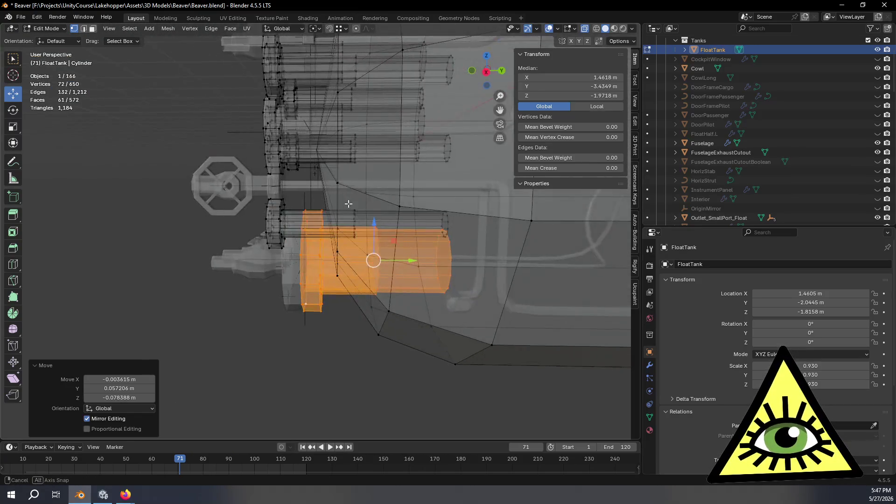
{"action": "left_click", "coordinate": [272, 184]}
{"action": "mouse_move", "coordinate": [242, 179]}
{"action": "middle_mouse_down"}
{"action": "mouse_move", "coordinate": [376, 121]}
{"action": "mouse_move", "coordinate": [364, 143]}
{"action": "middle_mouse_up"}
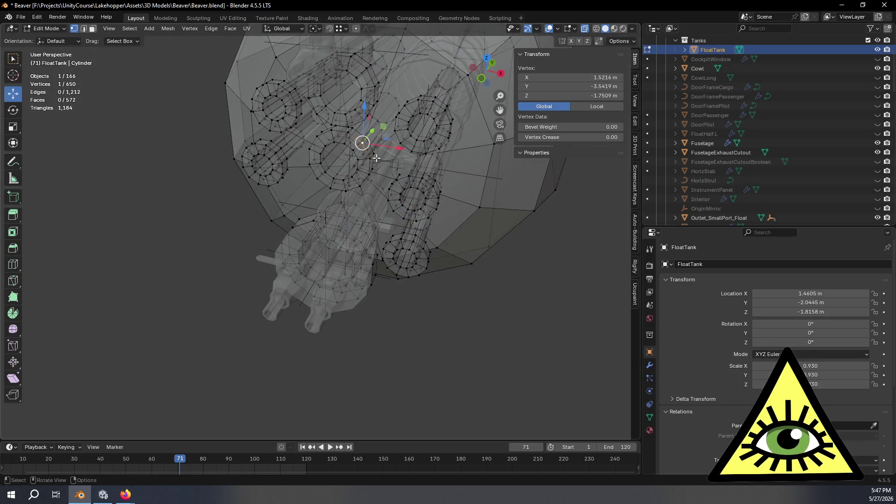
- Grow the selection to the whole second port ring and lower it about 3.5 cm along Z
{"action": "key", "text": "ctrl+KP_Add"}
{"action": "key", "text": "ctrl+KP_Add"}
{"action": "key", "text": "ctrl+KP_Add"}
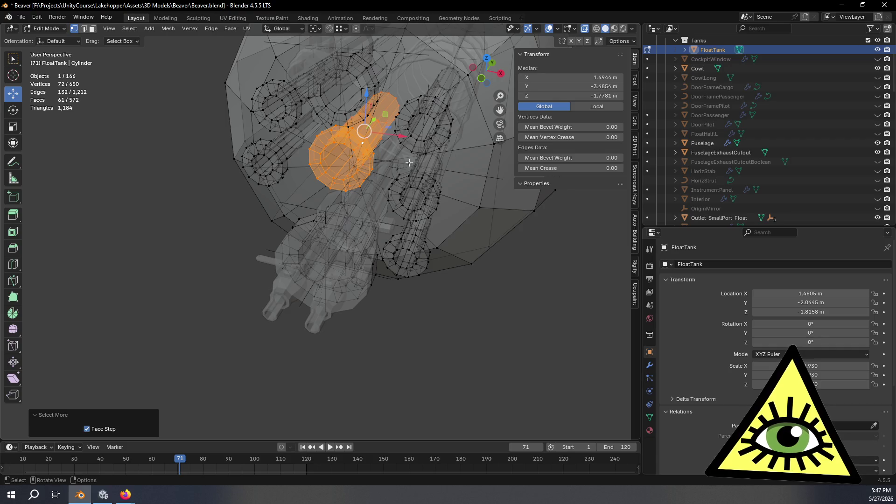
{"action": "left_click", "coordinate": [501, 75]}
{"action": "middle_click_drag", "start_coordinate": [489, 185], "coordinate": [476, 175], "text": "shift"}
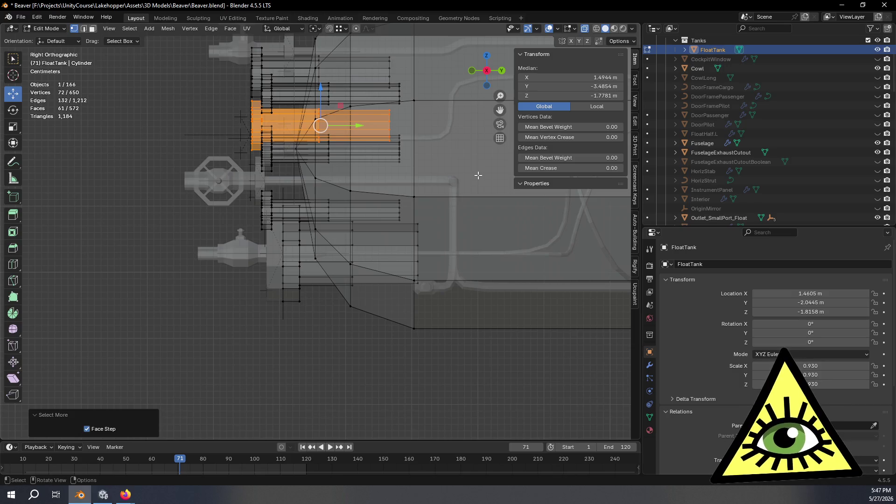
{"action": "scroll", "coordinate": [361, 167], "scroll_direction": "up", "scroll_amount": 4}
{"action": "mouse_move", "coordinate": [361, 167]}
{"action": "middle_mouse_down", "text": "shift"}
{"action": "mouse_move", "coordinate": [435, 226]}
{"action": "mouse_move", "coordinate": [436, 216]}
{"action": "middle_mouse_up", "text": "shift"}
{"action": "key", "text": "g"}
{"action": "key", "text": "z"}
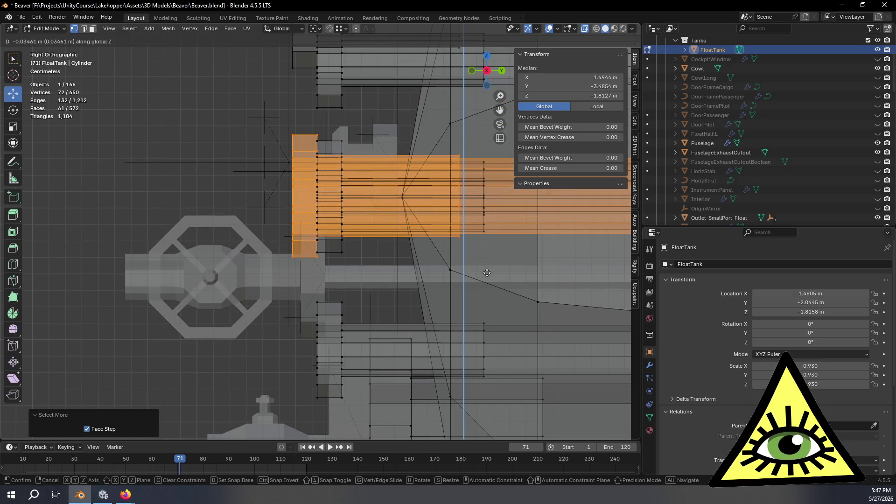
{"action": "left_click", "coordinate": [488, 273]}
- In Right view, nudge the ring 0.0197 m along Y
{"action": "mouse_move", "coordinate": [488, 273]}
{"action": "middle_mouse_down"}
{"action": "mouse_move", "coordinate": [446, 278]}
{"action": "mouse_move", "coordinate": [462, 344]}
{"action": "mouse_move", "coordinate": [441, 303]}
{"action": "mouse_move", "coordinate": [408, 184]}
{"action": "middle_mouse_up"}
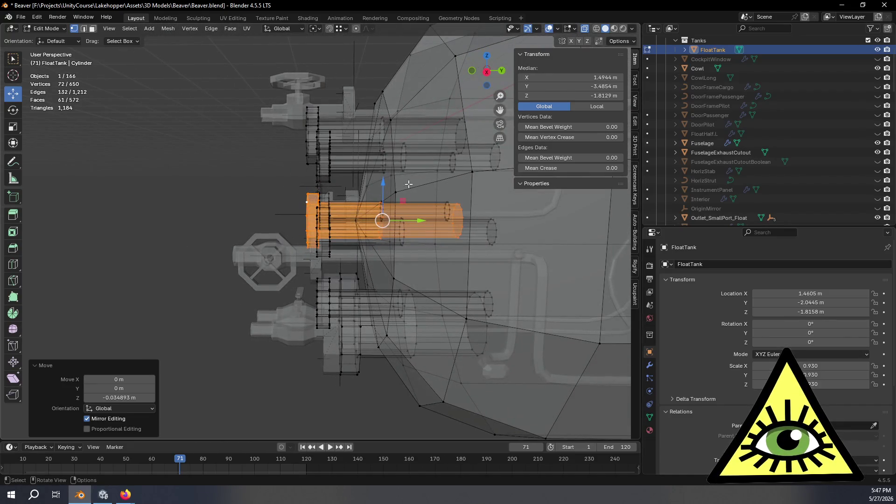
{"action": "left_click", "coordinate": [488, 72]}
{"action": "left_click", "coordinate": [486, 71]}
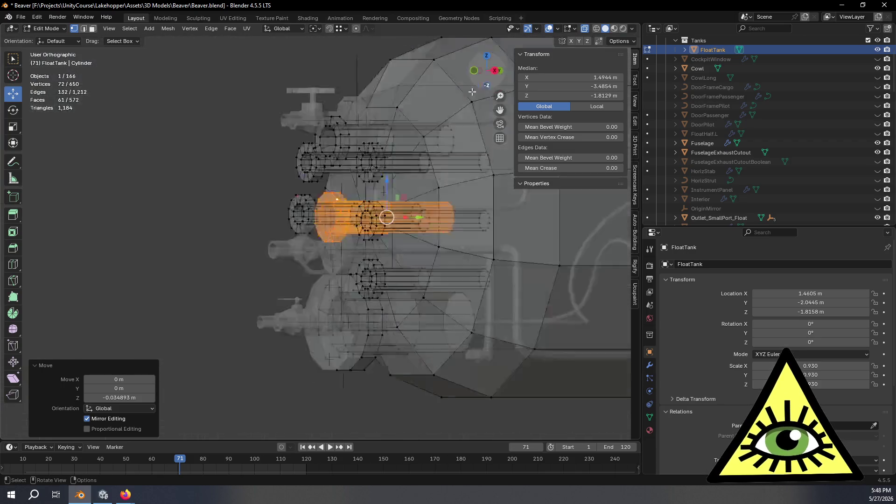
{"action": "left_click_drag", "start_coordinate": [472, 205], "coordinate": [475, 205]}
{"action": "mouse_move", "coordinate": [475, 206]}
{"action": "middle_mouse_down"}
{"action": "mouse_move", "coordinate": [399, 298]}
{"action": "mouse_move", "coordinate": [418, 310]}
{"action": "middle_mouse_up"}
- Leave FloatTank's Edit Mode and open Outlet_SmallPort_Float for mesh editing
{"action": "key", "text": "Tab"}
{"action": "left_click", "coordinate": [309, 293]}
{"action": "key", "text": "Tab"}
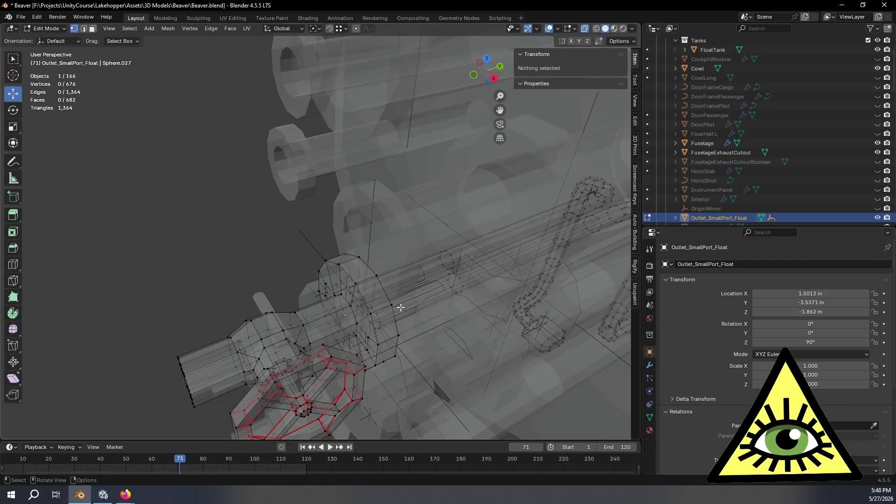
- Select the whole outlet mesh and raise it about 4.9 cm up to the tank's port ring
{"action": "scroll", "coordinate": [394, 279], "scroll_direction": "up", "scroll_amount": 2}
{"action": "left_click", "coordinate": [374, 252]}
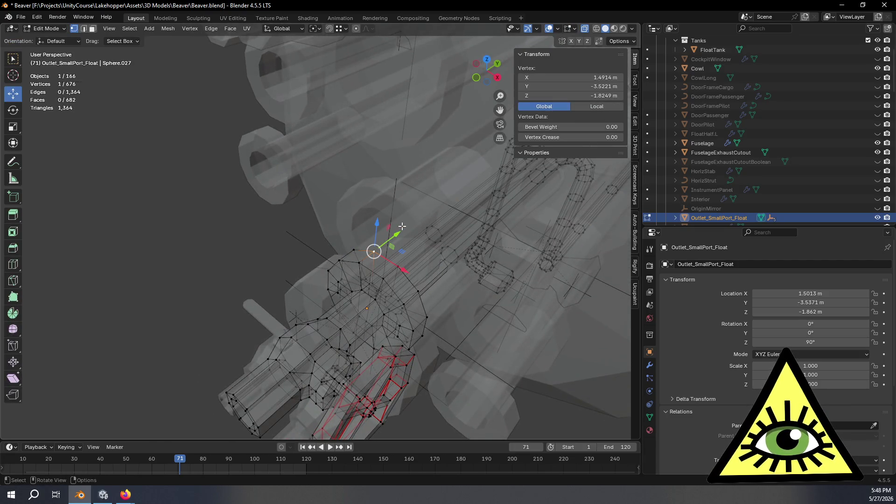
{"action": "key", "text": "a"}
{"action": "middle_click_drag", "start_coordinate": [373, 289], "coordinate": [377, 241]}
{"action": "key", "text": "alt+z"}
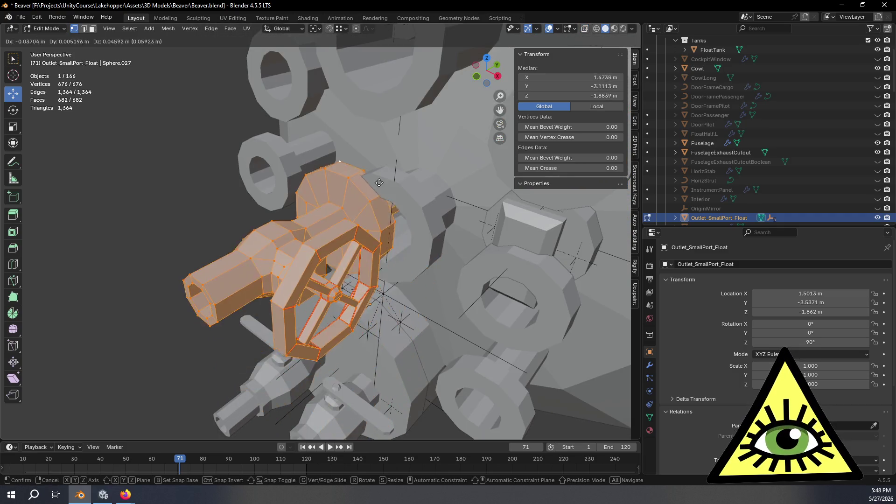
{"action": "left_click", "coordinate": [401, 196]}
{"action": "mouse_move", "coordinate": [401, 196]}
{"action": "middle_mouse_down"}
{"action": "mouse_move", "coordinate": [414, 178]}
{"action": "mouse_move", "coordinate": [462, 207]}
{"action": "middle_mouse_up"}
{"action": "key", "text": "alt+z"}
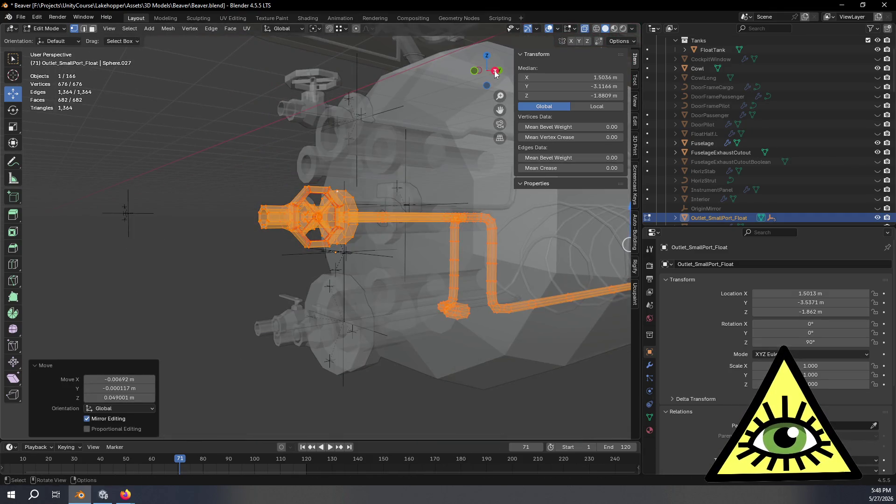
- In Right Ortho view, box-select the lower pipe run of the outlet
{"action": "left_click", "coordinate": [496, 73]}
{"action": "scroll", "coordinate": [467, 187], "scroll_direction": "down", "scroll_amount": 3}
{"action": "middle_click_drag", "start_coordinate": [550, 317], "coordinate": [421, 292], "text": "shift"}
{"action": "scroll", "coordinate": [421, 292], "scroll_direction": "up", "scroll_amount": 1}
{"action": "scroll", "coordinate": [421, 292], "scroll_direction": "up", "scroll_amount": 2}
{"action": "scroll", "coordinate": [422, 302], "scroll_direction": "down", "scroll_amount": 2}
{"action": "scroll", "coordinate": [434, 298], "scroll_direction": "down", "scroll_amount": 3, "text": "ctrl"}
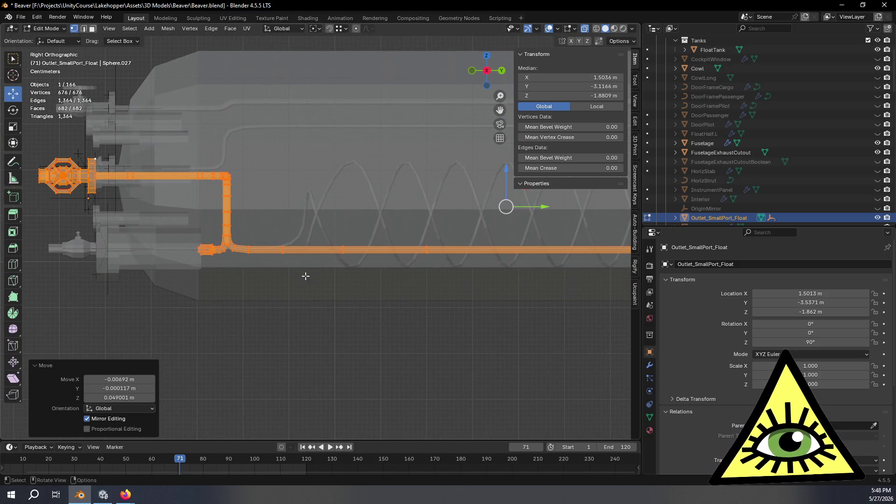
{"action": "scroll", "coordinate": [305, 276], "scroll_direction": "up", "scroll_amount": 3}
{"action": "mouse_move", "coordinate": [305, 277]}
{"action": "middle_mouse_down", "text": "shift"}
{"action": "mouse_move", "coordinate": [451, 281]}
{"action": "mouse_move", "coordinate": [382, 278]}
{"action": "mouse_move", "coordinate": [263, 195]}
{"action": "middle_mouse_up", "text": "shift"}
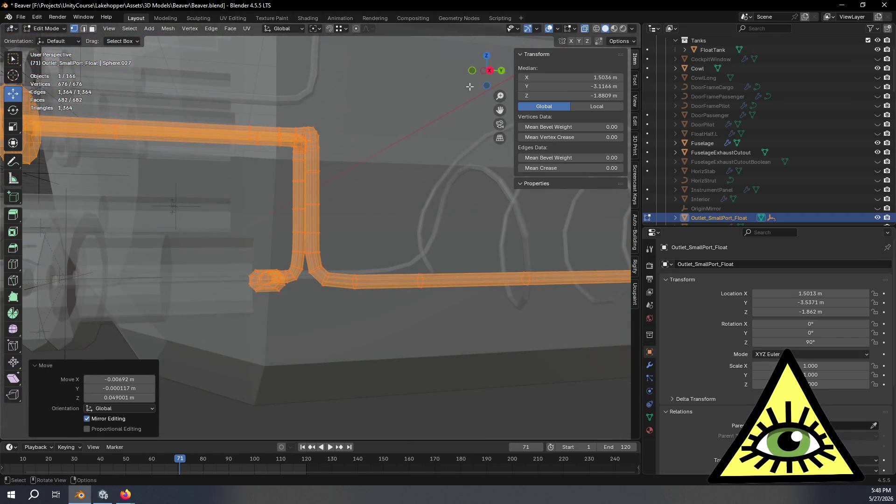
{"action": "left_click", "coordinate": [490, 71]}
{"action": "scroll", "coordinate": [455, 186], "scroll_direction": "down", "scroll_amount": 3}
{"action": "middle_click_drag", "start_coordinate": [455, 186], "coordinate": [266, 202], "text": "shift"}
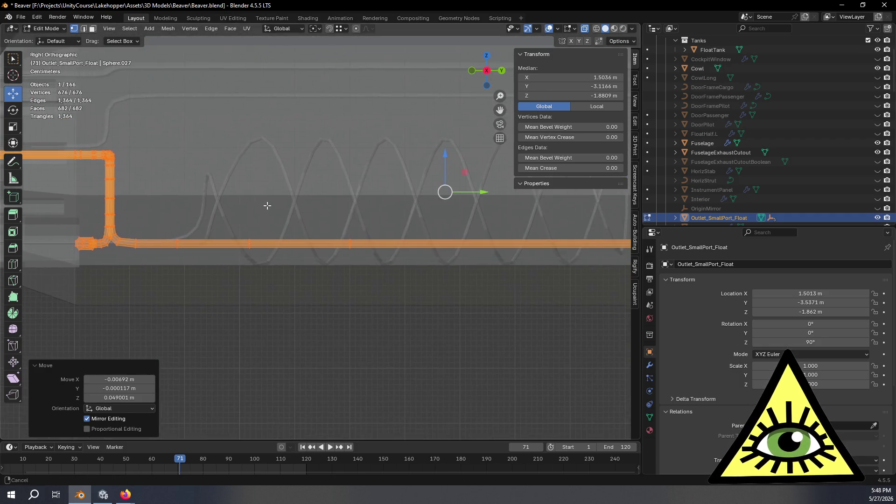
{"action": "scroll", "coordinate": [266, 205], "scroll_direction": "up", "scroll_amount": 1, "text": "ctrl"}
{"action": "scroll", "coordinate": [266, 204], "scroll_direction": "down", "scroll_amount": 4}
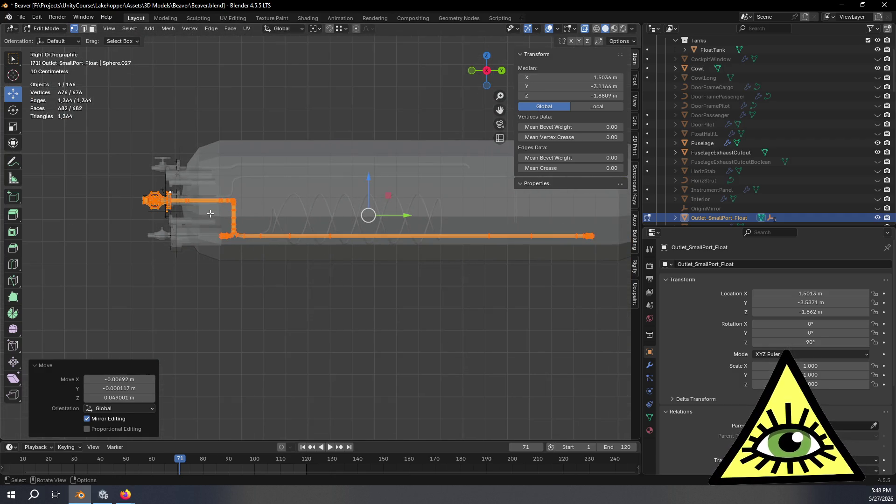
{"action": "mouse_move", "coordinate": [411, 233]}
{"action": "left_mouse_down"}
{"action": "mouse_move", "coordinate": [566, 263]}
{"action": "mouse_move", "coordinate": [618, 261]}
{"action": "left_mouse_up"}
{"action": "mouse_move", "coordinate": [527, 275]}
{"action": "middle_mouse_down"}
{"action": "mouse_move", "coordinate": [209, 284]}
{"action": "mouse_move", "coordinate": [312, 292]}
{"action": "mouse_move", "coordinate": [322, 284]}
{"action": "middle_mouse_up"}
- In Front view, lower the selected pipe run along Z
{"action": "left_click", "coordinate": [489, 80]}
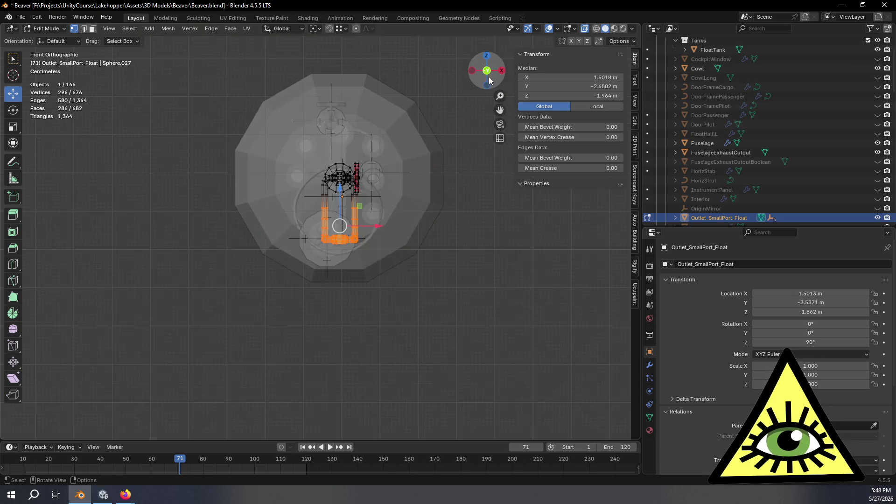
{"action": "scroll", "coordinate": [450, 143], "scroll_direction": "up", "scroll_amount": 5}
{"action": "middle_click_drag", "start_coordinate": [457, 243], "coordinate": [425, 233], "text": "shift"}
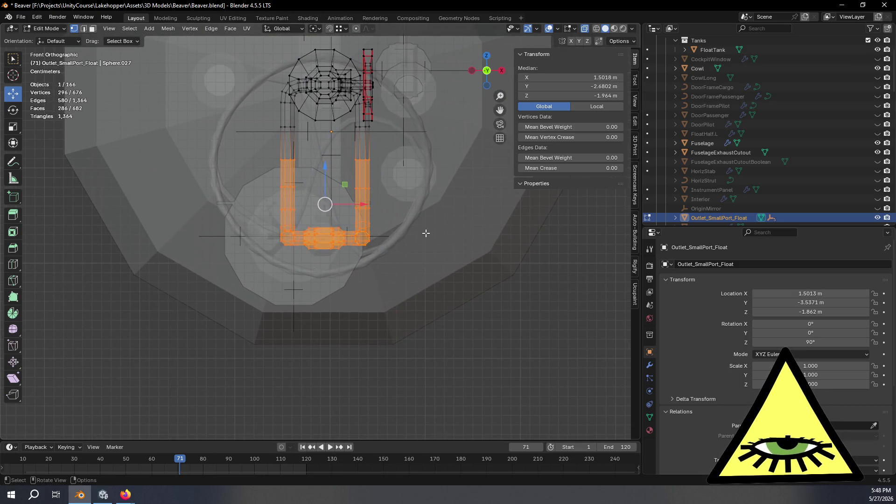
{"action": "key", "text": "g"}
{"action": "key", "text": "z"}
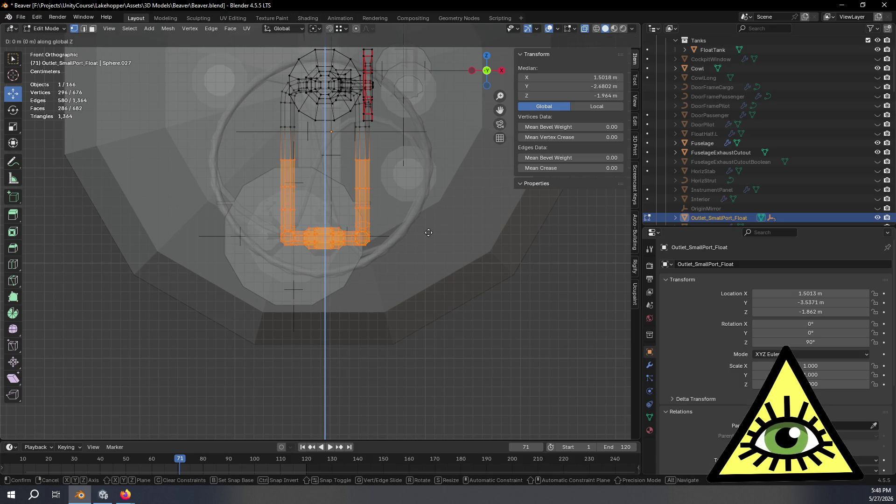
{"action": "left_click", "coordinate": [433, 290]}
{"action": "mouse_move", "coordinate": [432, 289]}
{"action": "middle_mouse_down"}
{"action": "mouse_move", "coordinate": [344, 278]}
{"action": "mouse_move", "coordinate": [361, 282]}
{"action": "mouse_move", "coordinate": [306, 256]}
{"action": "mouse_move", "coordinate": [306, 270]}
{"action": "mouse_move", "coordinate": [424, 174]}
{"action": "middle_mouse_up"}
- In Right view, make a small vertical adjustment to the pipe run
{"action": "left_click", "coordinate": [485, 71]}
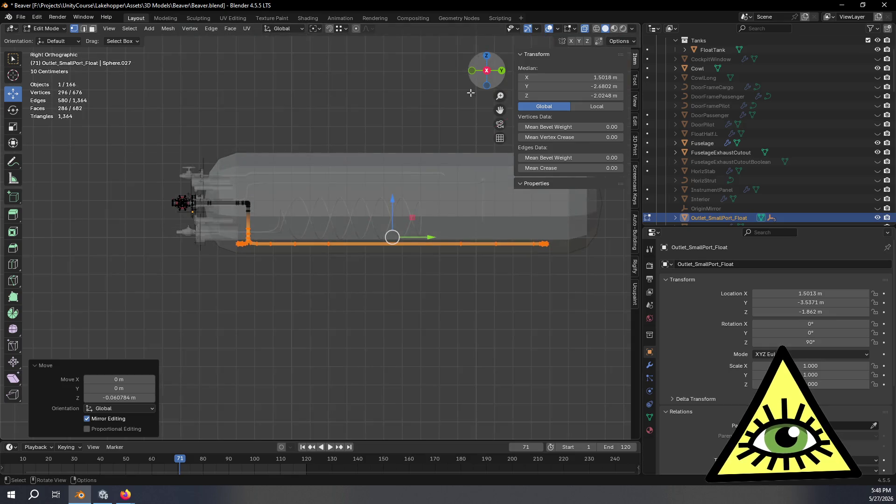
{"action": "scroll", "coordinate": [487, 266], "scroll_direction": "up", "scroll_amount": 4}
{"action": "key", "text": "g"}
{"action": "key", "text": "z"}
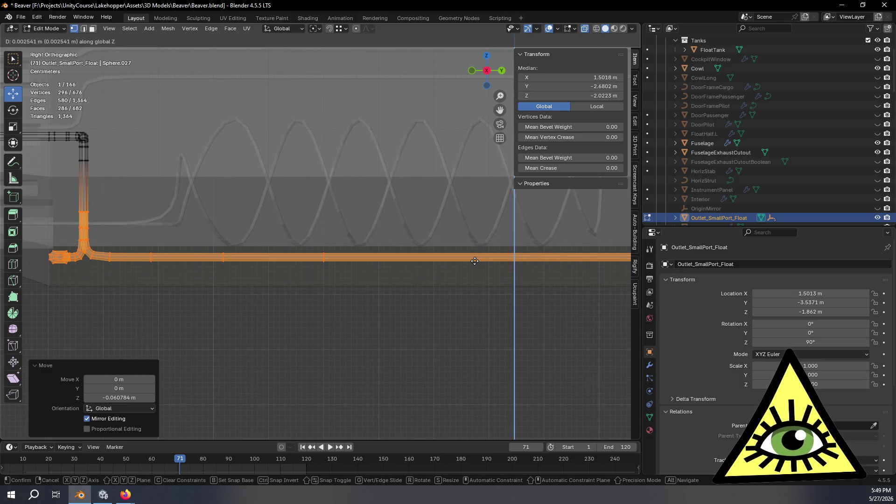
{"action": "left_click", "coordinate": [466, 261]}
{"action": "mouse_move", "coordinate": [456, 262]}
{"action": "middle_mouse_down"}
{"action": "mouse_move", "coordinate": [278, 273]}
{"action": "mouse_move", "coordinate": [378, 291]}
{"action": "mouse_move", "coordinate": [314, 272]}
{"action": "mouse_move", "coordinate": [383, 279]}
{"action": "mouse_move", "coordinate": [355, 225]}
{"action": "mouse_move", "coordinate": [332, 226]}
{"action": "mouse_move", "coordinate": [422, 234]}
{"action": "mouse_move", "coordinate": [326, 237]}
{"action": "mouse_move", "coordinate": [356, 216]}
{"action": "mouse_move", "coordinate": [312, 257]}
{"action": "mouse_move", "coordinate": [368, 309]}
{"action": "mouse_move", "coordinate": [344, 244]}
{"action": "mouse_move", "coordinate": [226, 241]}
{"action": "middle_mouse_up"}
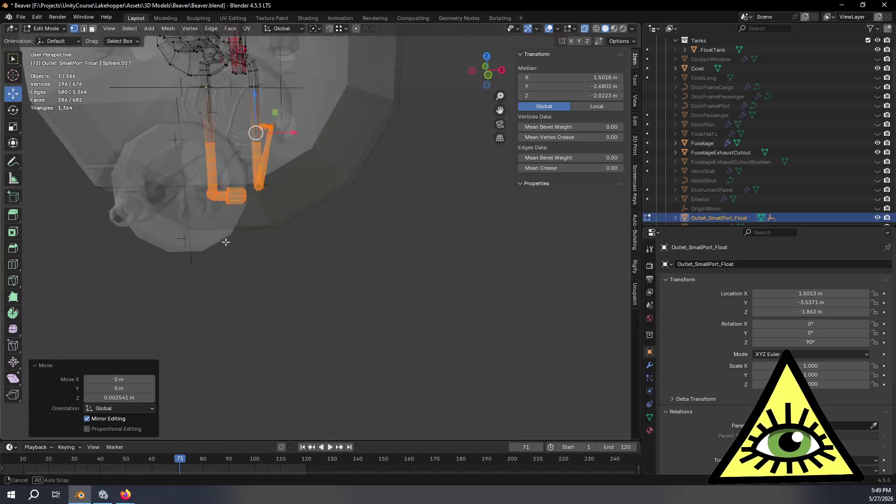
- Check the U-shaped pipe and outlet port from several angles, then exit Edit Mode
{"action": "middle_click_drag", "start_coordinate": [352, 224], "coordinate": [343, 198]}
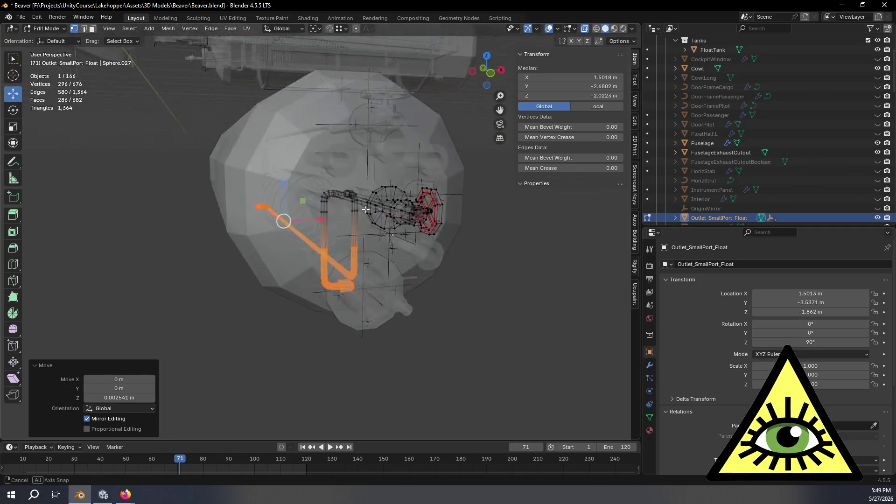
{"action": "middle_click_drag", "start_coordinate": [383, 226], "coordinate": [383, 220]}
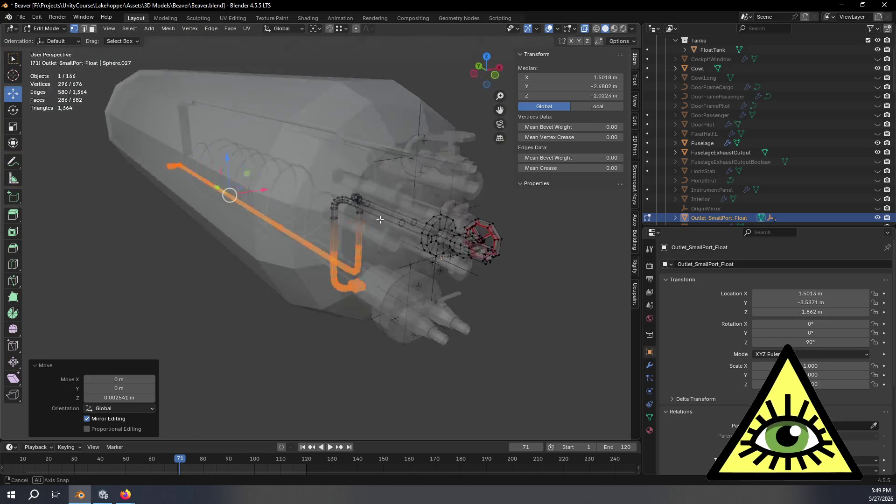
{"action": "mouse_move", "coordinate": [361, 191]}
{"action": "middle_mouse_down"}
{"action": "mouse_move", "coordinate": [359, 261]}
{"action": "mouse_move", "coordinate": [376, 134]}
{"action": "mouse_move", "coordinate": [374, 156]}
{"action": "mouse_move", "coordinate": [340, 170]}
{"action": "mouse_move", "coordinate": [290, 162]}
{"action": "mouse_move", "coordinate": [358, 160]}
{"action": "mouse_move", "coordinate": [378, 191]}
{"action": "middle_mouse_up"}
{"action": "key", "text": "Tab"}
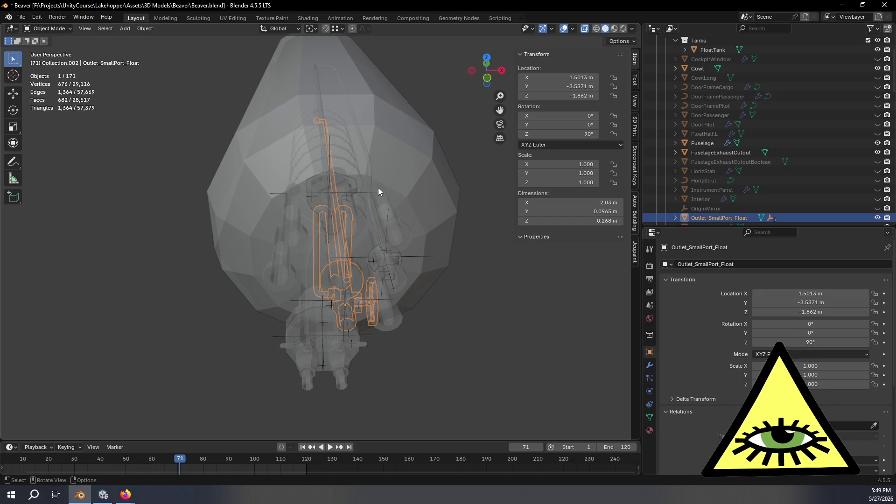
{"action": "mouse_move", "coordinate": [390, 190]}
{"action": "middle_mouse_down"}
{"action": "mouse_move", "coordinate": [349, 171]}
{"action": "mouse_move", "coordinate": [413, 226]}
{"action": "middle_mouse_up"}
- Select the FloatTank's whole upper end-cap port ring in Edit Mode, viewed from the front
{"action": "left_click", "coordinate": [374, 184]}
{"action": "key", "text": "Tab"}
{"action": "scroll", "coordinate": [373, 191], "scroll_direction": "up", "scroll_amount": 3}
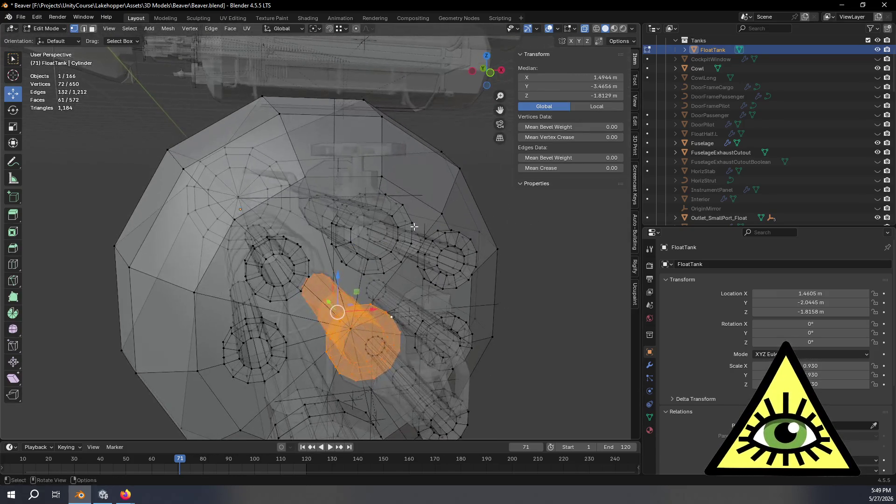
{"action": "left_click", "coordinate": [412, 223]}
{"action": "key", "text": "ctrl+KP_Add"}
{"action": "key", "text": "ctrl+KP_Add"}
{"action": "key", "text": "ctrl+KP_Add"}
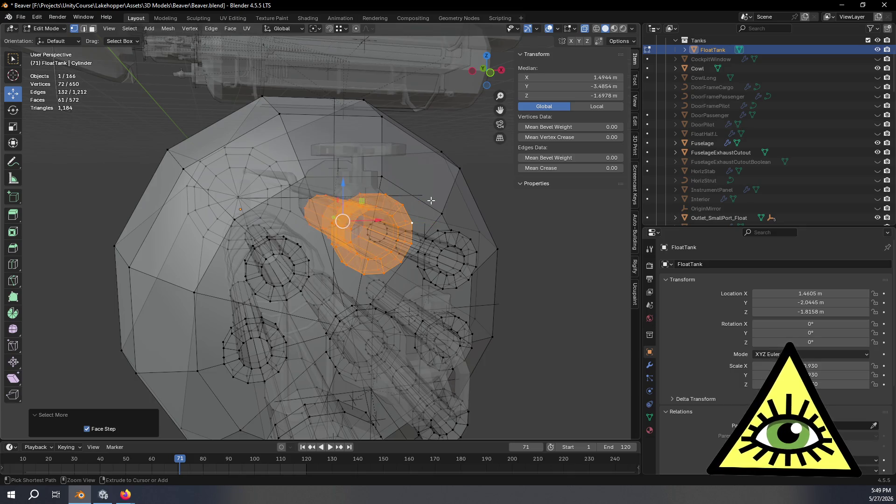
{"action": "key", "text": "KP_1"}
{"action": "scroll", "coordinate": [407, 232], "scroll_direction": "up", "scroll_amount": 4}
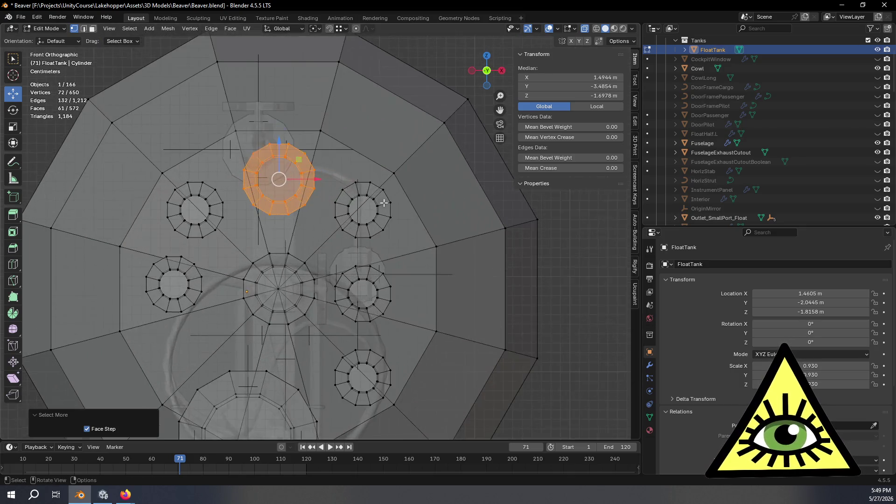
{"action": "scroll", "coordinate": [408, 233], "scroll_direction": "up", "scroll_amount": 2}
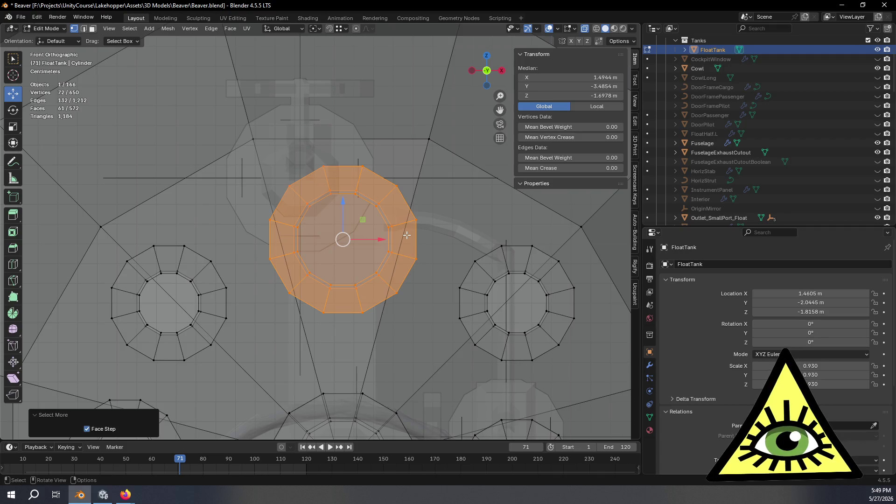
- Set snapping to snap from the selection Center onto Edge Center
{"action": "left_click", "coordinate": [345, 29]}
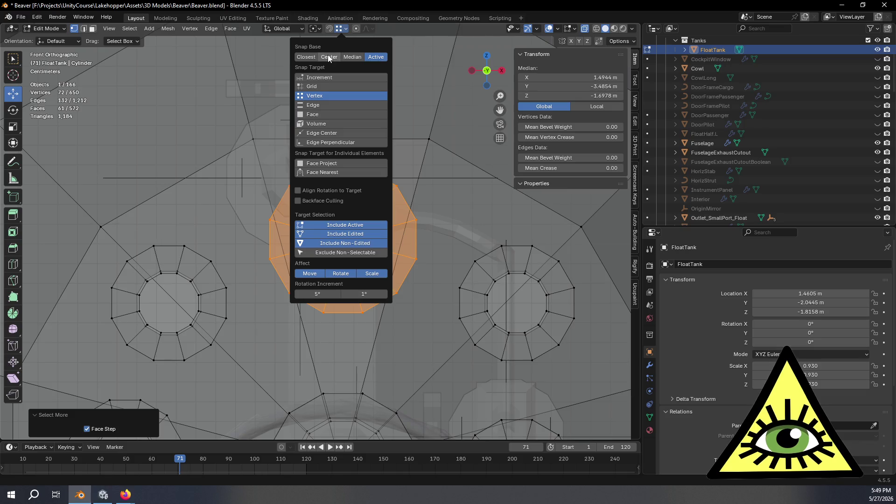
{"action": "left_click", "coordinate": [327, 54]}
{"action": "left_click", "coordinate": [347, 30]}
{"action": "left_click", "coordinate": [322, 133]}
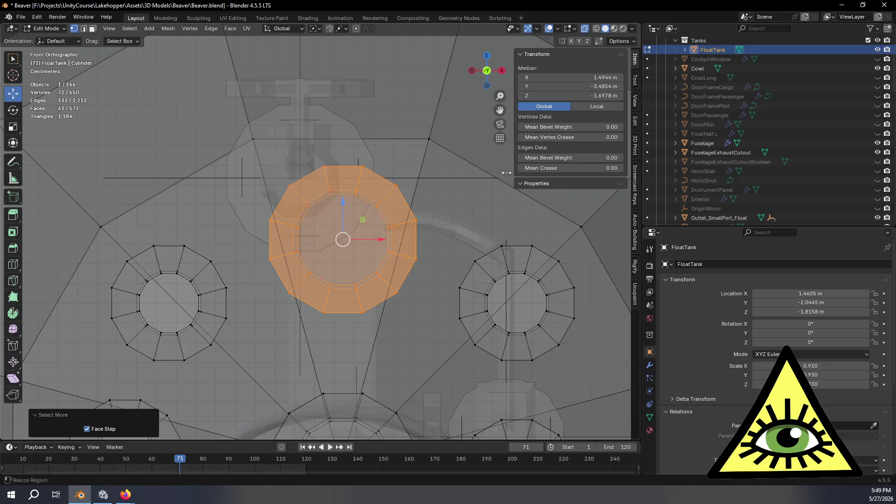
- Raise the port ring about 5 cm with a Shift+Y-locked move
{"action": "key", "text": "g"}
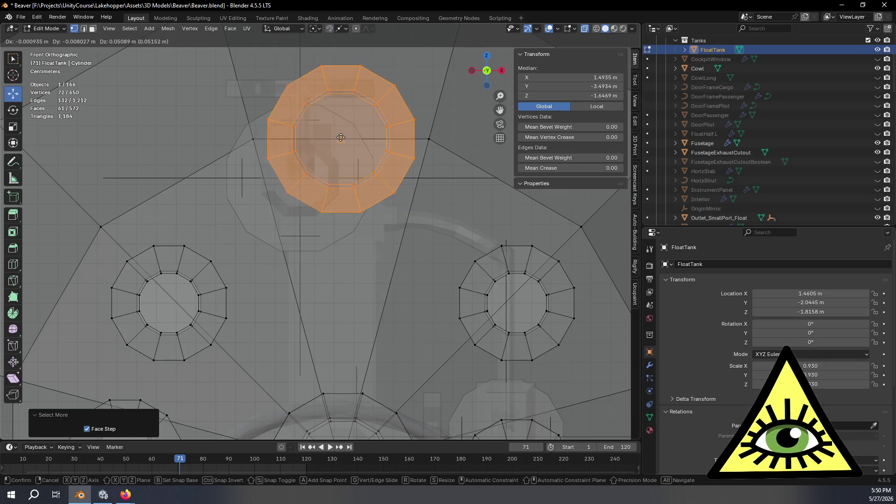
{"action": "key", "text": "shift+y"}
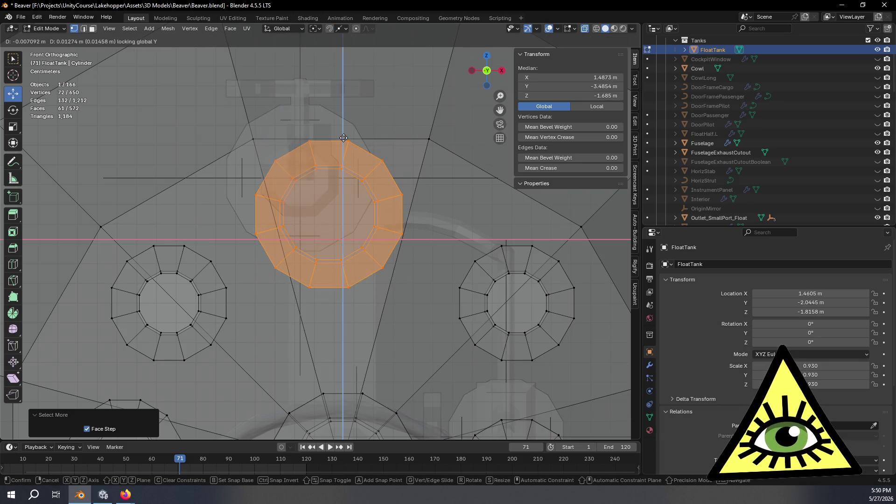
{"action": "left_click", "coordinate": [336, 138]}
{"action": "mouse_move", "coordinate": [340, 138]}
{"action": "middle_mouse_down"}
{"action": "mouse_move", "coordinate": [386, 192]}
{"action": "mouse_move", "coordinate": [380, 143]}
{"action": "middle_mouse_up"}
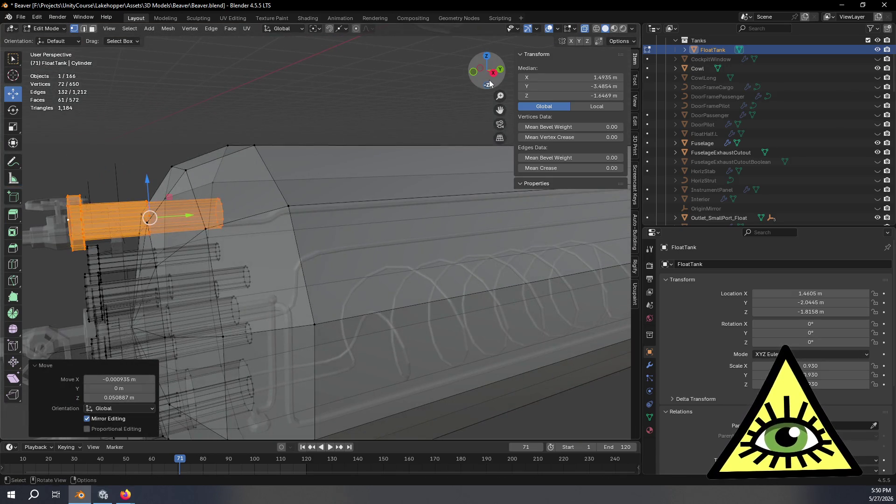
{"action": "left_click", "coordinate": [493, 72]}
{"action": "scroll", "coordinate": [471, 192], "scroll_direction": "up", "scroll_amount": 4}
{"action": "scroll", "coordinate": [471, 193], "scroll_direction": "down", "scroll_amount": 3}
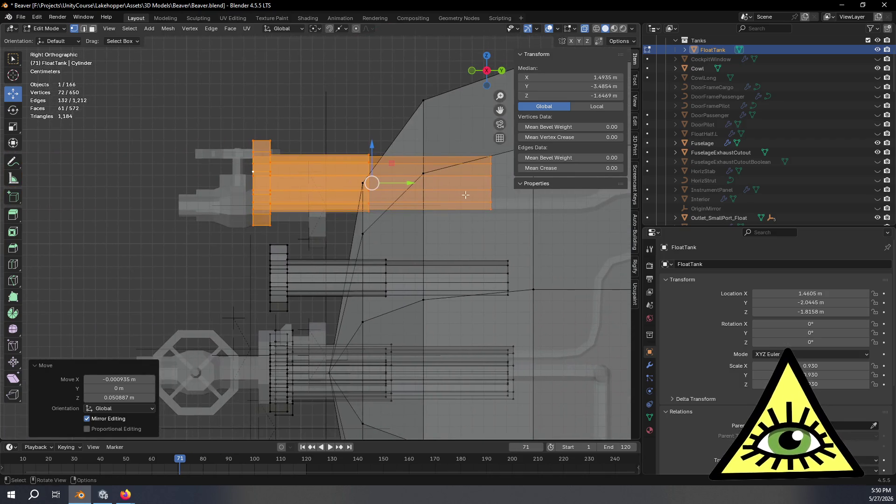
- Slide the ring about 0.053 m along Y and return to Object Mode
{"action": "left_click_drag", "start_coordinate": [406, 184], "coordinate": [469, 182]}
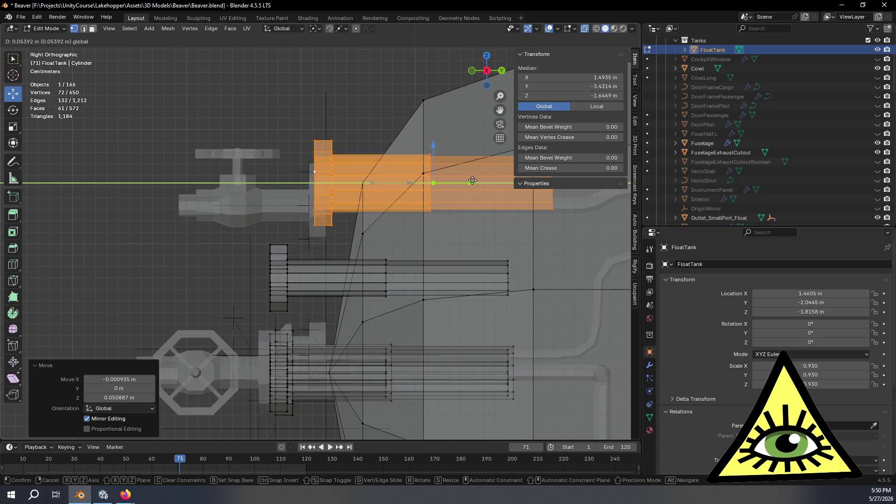
{"action": "left_click_drag", "start_coordinate": [472, 181], "coordinate": [472, 181]}
{"action": "mouse_move", "coordinate": [472, 181]}
{"action": "middle_mouse_down"}
{"action": "mouse_move", "coordinate": [420, 226]}
{"action": "mouse_move", "coordinate": [425, 210]}
{"action": "mouse_move", "coordinate": [414, 206]}
{"action": "mouse_move", "coordinate": [430, 219]}
{"action": "mouse_move", "coordinate": [467, 219]}
{"action": "mouse_move", "coordinate": [513, 203]}
{"action": "mouse_move", "coordinate": [420, 214]}
{"action": "mouse_move", "coordinate": [429, 230]}
{"action": "mouse_move", "coordinate": [325, 215]}
{"action": "mouse_move", "coordinate": [393, 245]}
{"action": "mouse_move", "coordinate": [364, 218]}
{"action": "mouse_move", "coordinate": [475, 299]}
{"action": "mouse_move", "coordinate": [302, 280]}
{"action": "mouse_move", "coordinate": [304, 294]}
{"action": "mouse_move", "coordinate": [326, 282]}
{"action": "mouse_move", "coordinate": [369, 290]}
{"action": "mouse_move", "coordinate": [467, 231]}
{"action": "middle_mouse_up"}
{"action": "key", "text": "Tab"}
{"action": "left_click", "coordinate": [457, 214]}
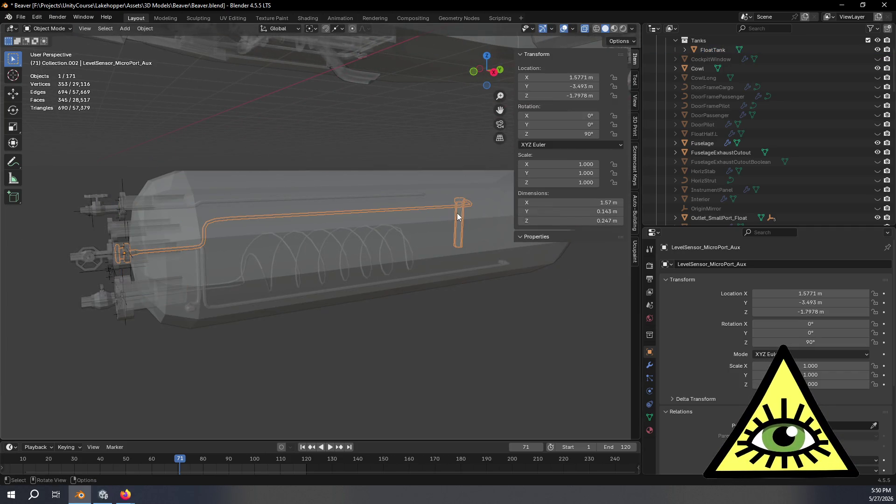
- Frame the LevelSensor_MicroPort_Aux flange, cancel a trial Y move, and enter its Edit Mode
{"action": "left_click", "coordinate": [493, 73]}
{"action": "scroll", "coordinate": [234, 229], "scroll_direction": "up", "scroll_amount": 8}
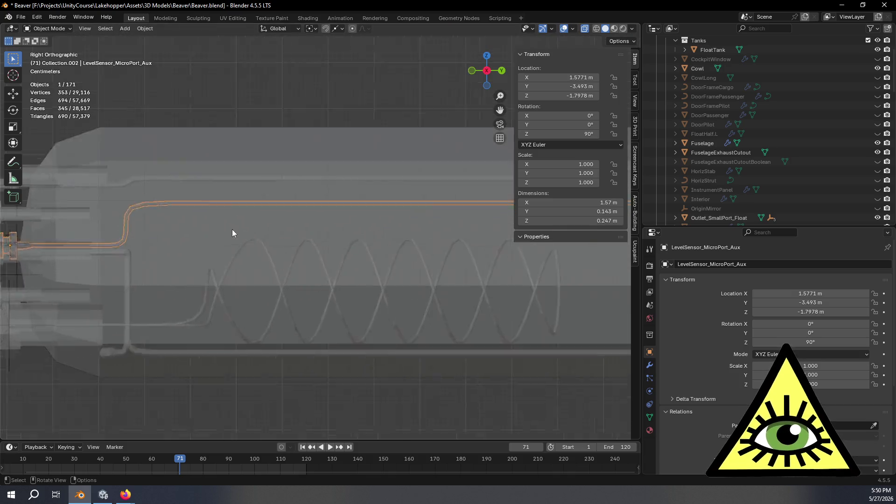
{"action": "middle_click_drag", "start_coordinate": [299, 224], "coordinate": [550, 234], "text": "shift"}
{"action": "scroll", "coordinate": [373, 252], "scroll_direction": "up", "scroll_amount": 4}
{"action": "mouse_move", "coordinate": [373, 248]}
{"action": "middle_mouse_down", "text": "shift"}
{"action": "mouse_move", "coordinate": [435, 255]}
{"action": "mouse_move", "coordinate": [350, 239]}
{"action": "mouse_move", "coordinate": [399, 235]}
{"action": "middle_mouse_up", "text": "shift"}
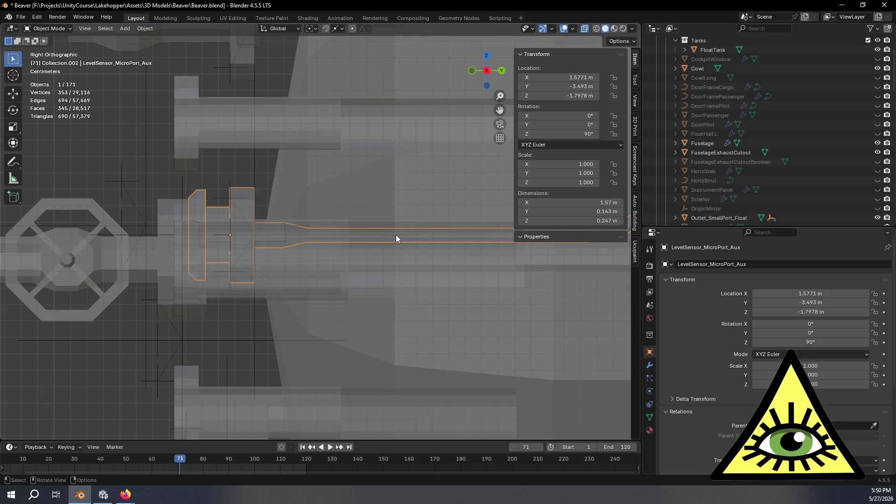
{"action": "mouse_move", "coordinate": [334, 183]}
{"action": "middle_mouse_down", "text": "shift"}
{"action": "mouse_move", "coordinate": [389, 250]}
{"action": "mouse_move", "coordinate": [401, 309]}
{"action": "middle_mouse_up", "text": "shift"}
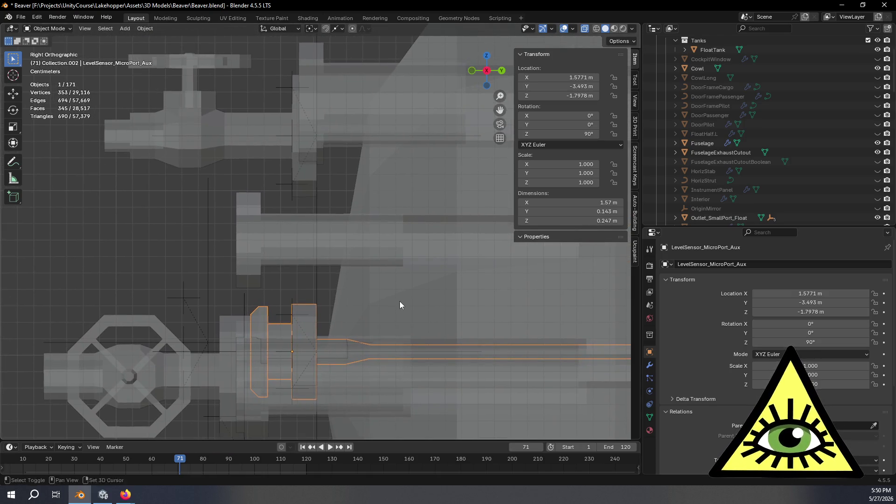
{"action": "key", "text": "g"}
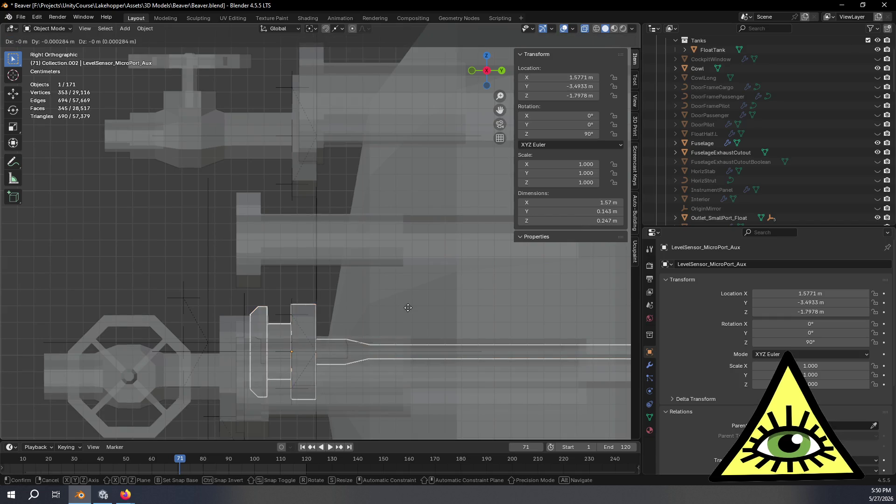
{"action": "key", "text": "y"}
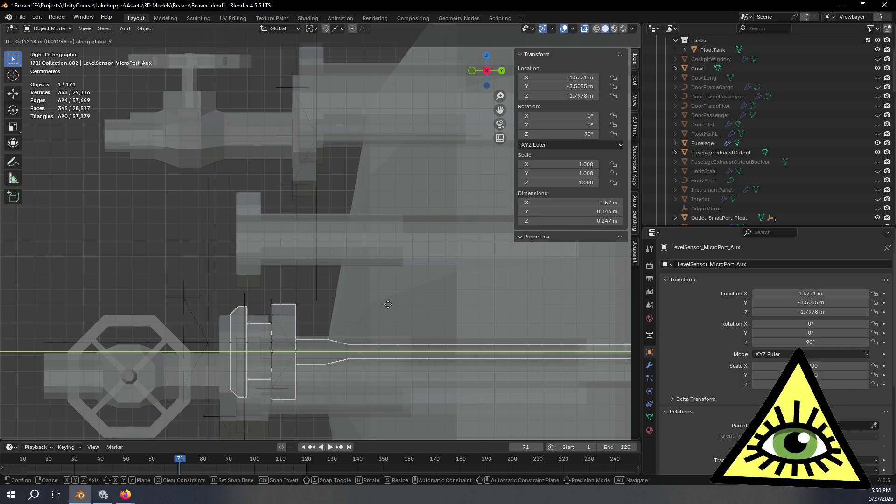
{"action": "right_click", "coordinate": [389, 304]}
{"action": "mouse_move", "coordinate": [389, 304]}
{"action": "middle_mouse_down"}
{"action": "mouse_move", "coordinate": [347, 329]}
{"action": "mouse_move", "coordinate": [361, 329]}
{"action": "mouse_move", "coordinate": [360, 304]}
{"action": "middle_mouse_up"}
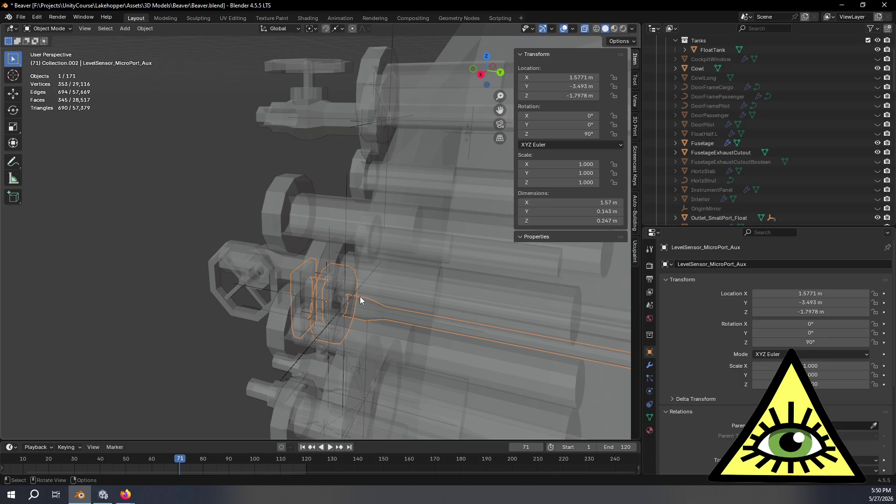
{"action": "key", "text": "Tab"}
{"action": "mouse_move", "coordinate": [359, 294]}
{"action": "middle_mouse_down"}
{"action": "mouse_move", "coordinate": [350, 292]}
{"action": "mouse_move", "coordinate": [373, 299]}
{"action": "mouse_move", "coordinate": [361, 292]}
{"action": "middle_mouse_up"}
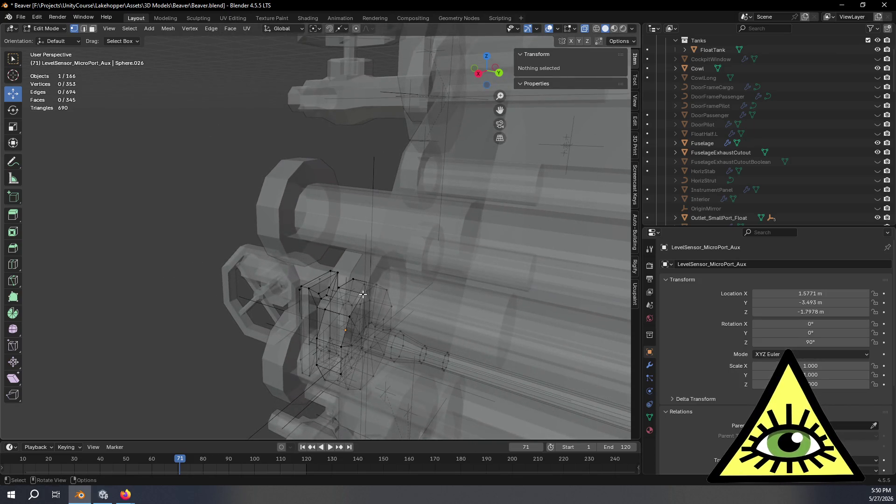
- Select the whole sensor mesh in right view and cancel a trial Y move
{"action": "key", "text": "a"}
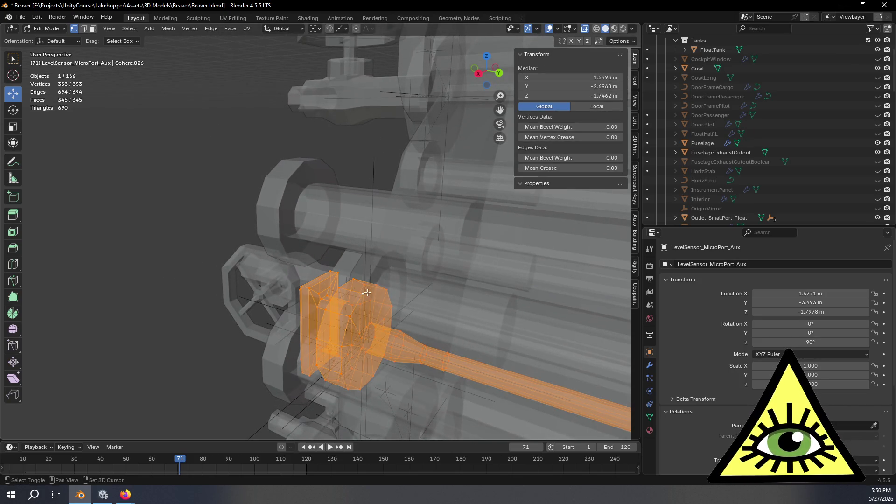
{"action": "left_click", "coordinate": [478, 73]}
{"action": "scroll", "coordinate": [422, 174], "scroll_direction": "down", "scroll_amount": 5}
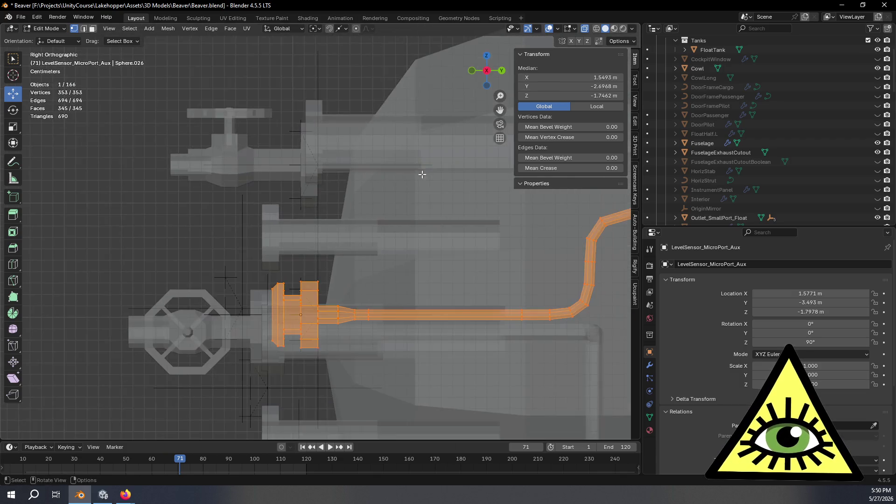
{"action": "scroll", "coordinate": [420, 208], "scroll_direction": "up", "scroll_amount": 2}
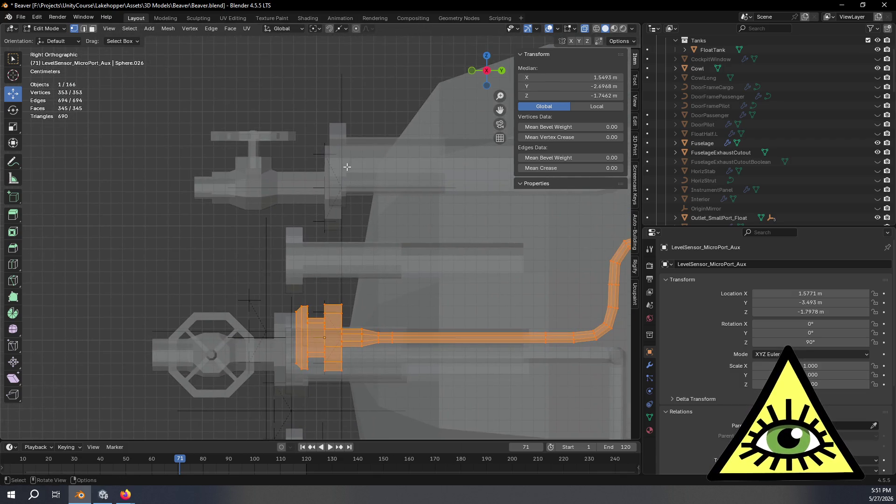
{"action": "key", "text": "g"}
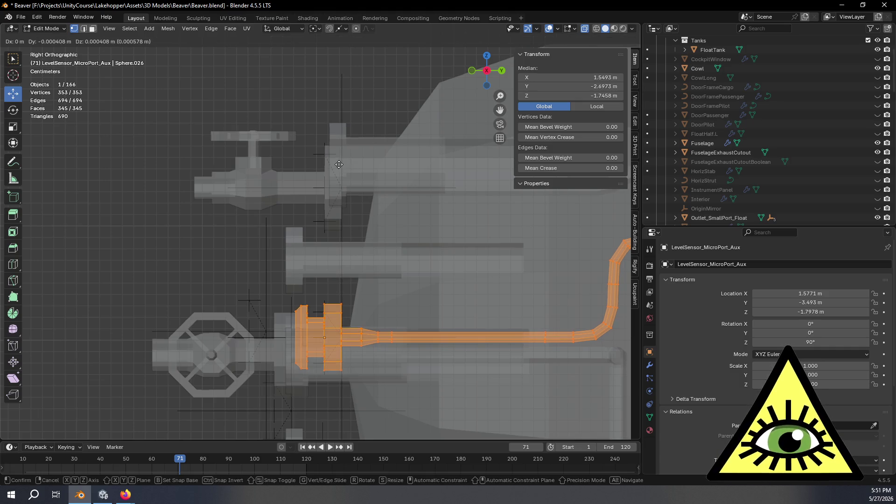
{"action": "key", "text": "y"}
{"action": "key", "text": "Escape"}
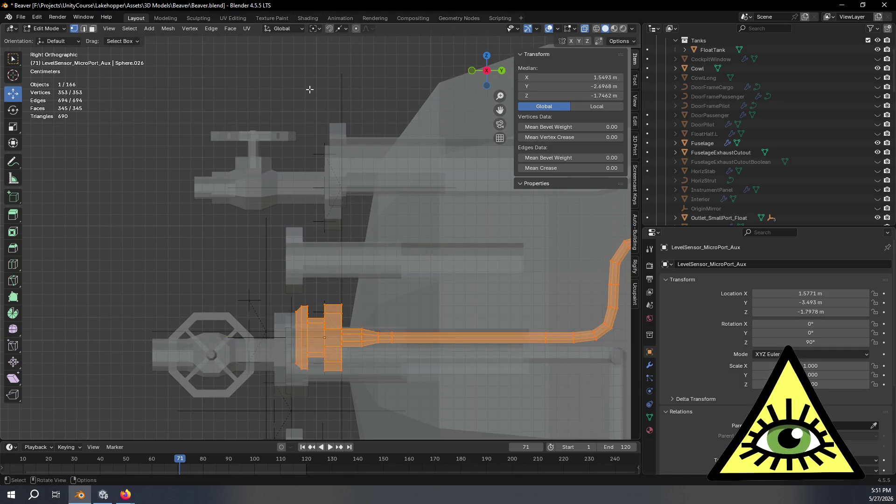
- Switch snapping to Vertex and move the sensor mesh along Y without snapping
{"action": "left_click", "coordinate": [345, 30]}
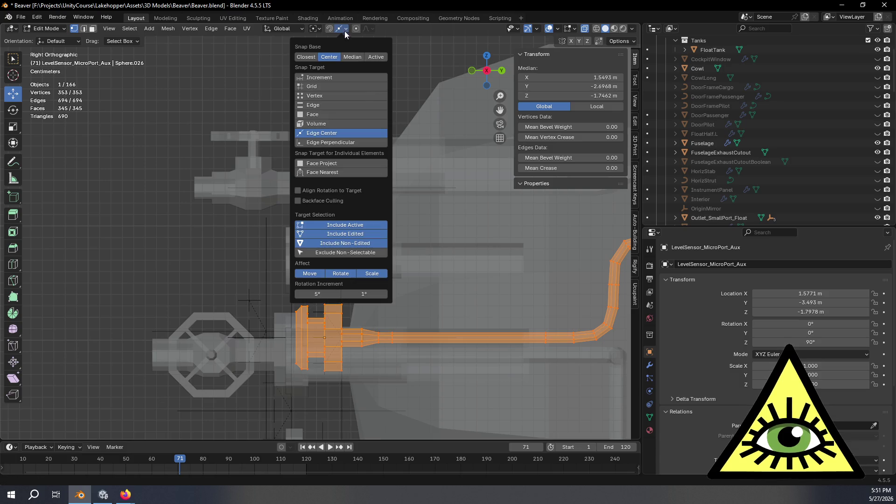
{"action": "left_click", "coordinate": [327, 95]}
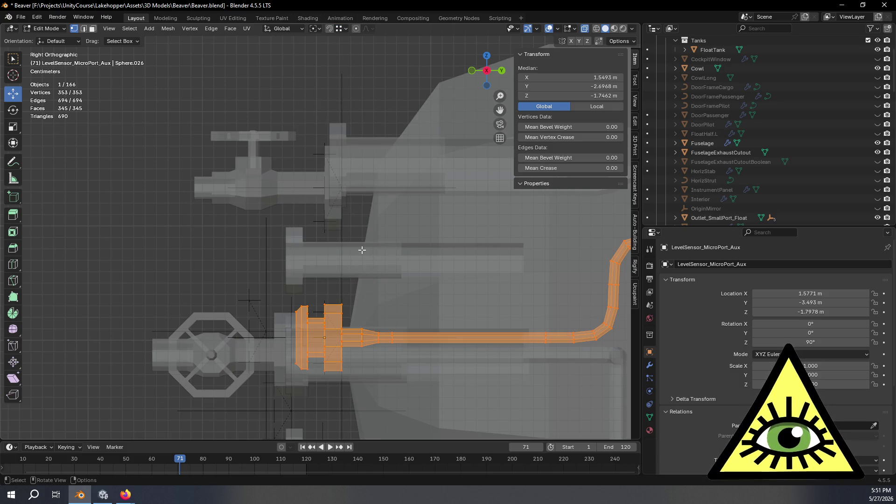
{"action": "key", "text": "g"}
{"action": "key", "text": "y"}
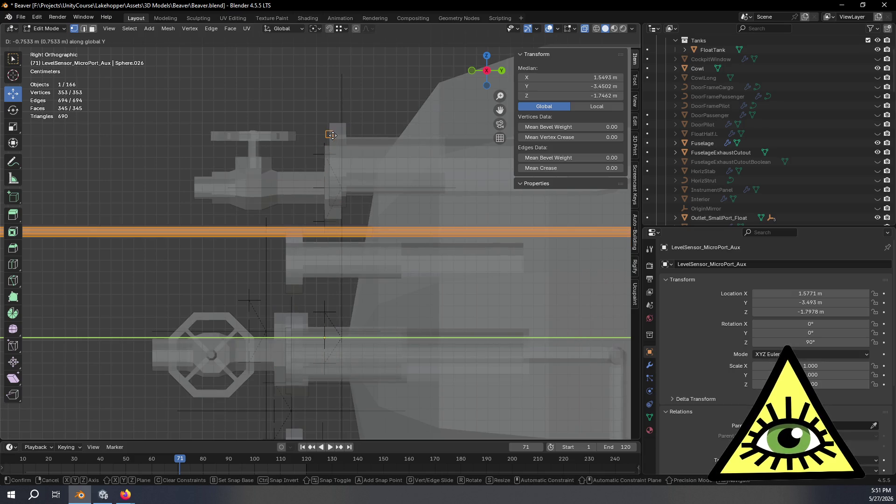
{"action": "key", "text": "ctrl"}
{"action": "left_click", "coordinate": [343, 94]}
- Set Snap Base to Active and switch to Right Orthographic view
{"action": "left_click", "coordinate": [346, 29]}
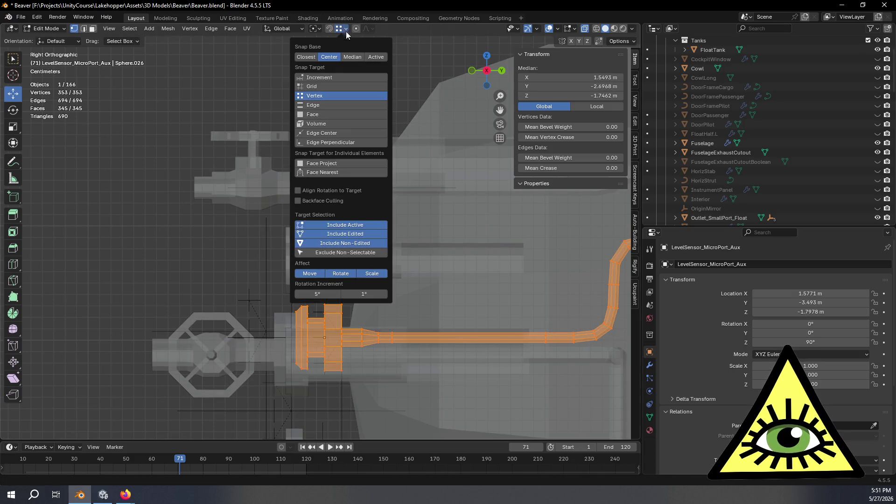
{"action": "left_click", "coordinate": [376, 57]}
{"action": "middle_click_drag", "start_coordinate": [410, 112], "coordinate": [426, 119]}
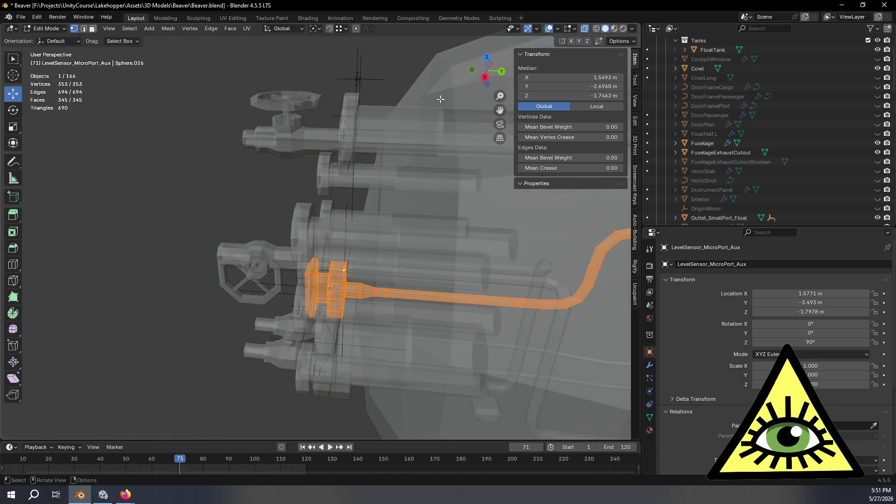
{"action": "left_click", "coordinate": [486, 77]}
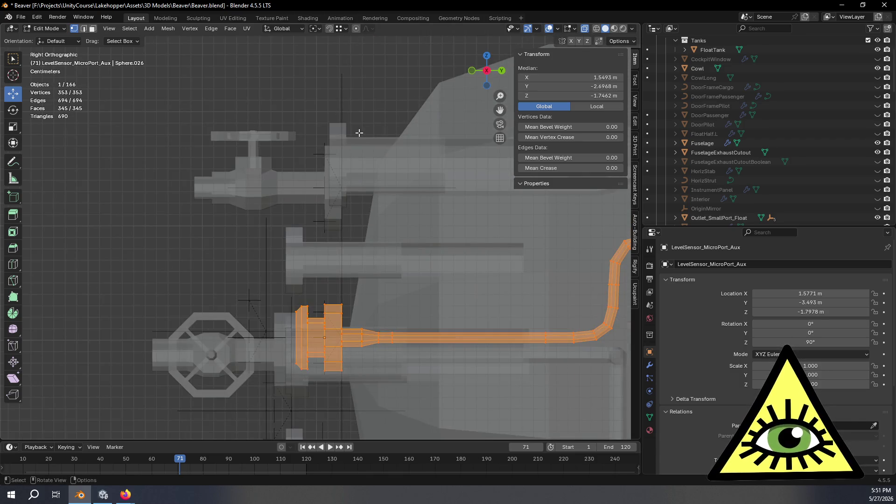
- Nudge the sensor mesh -0.010812 m along Y, placing its median at Y -2.7077 m
{"action": "key", "text": "g"}
{"action": "key", "text": "y"}
{"action": "left_click", "coordinate": [334, 128]}
{"action": "mouse_move", "coordinate": [334, 128]}
{"action": "middle_mouse_down"}
{"action": "mouse_move", "coordinate": [389, 207]}
{"action": "mouse_move", "coordinate": [367, 196]}
{"action": "middle_mouse_up"}
{"action": "mouse_move", "coordinate": [389, 230]}
{"action": "middle_mouse_down"}
{"action": "mouse_move", "coordinate": [588, 322]}
{"action": "mouse_move", "coordinate": [520, 312]}
{"action": "middle_mouse_up"}
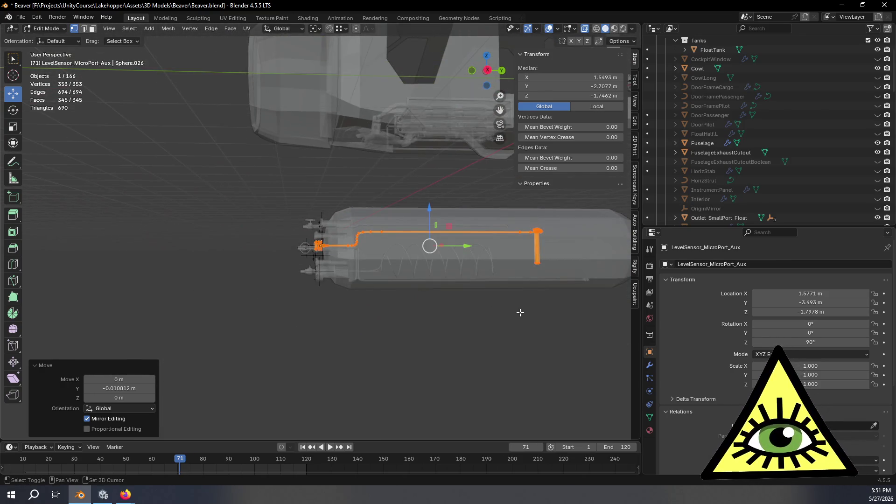
{"action": "left_click", "coordinate": [488, 72]}
{"action": "middle_click_drag", "start_coordinate": [576, 318], "coordinate": [420, 298], "text": "shift"}
{"action": "scroll", "coordinate": [472, 310], "scroll_direction": "up", "scroll_amount": 5}
{"action": "mouse_move", "coordinate": [522, 322]}
{"action": "middle_mouse_down", "text": "shift"}
{"action": "mouse_move", "coordinate": [500, 329]}
{"action": "mouse_move", "coordinate": [476, 322]}
{"action": "middle_mouse_up", "text": "shift"}
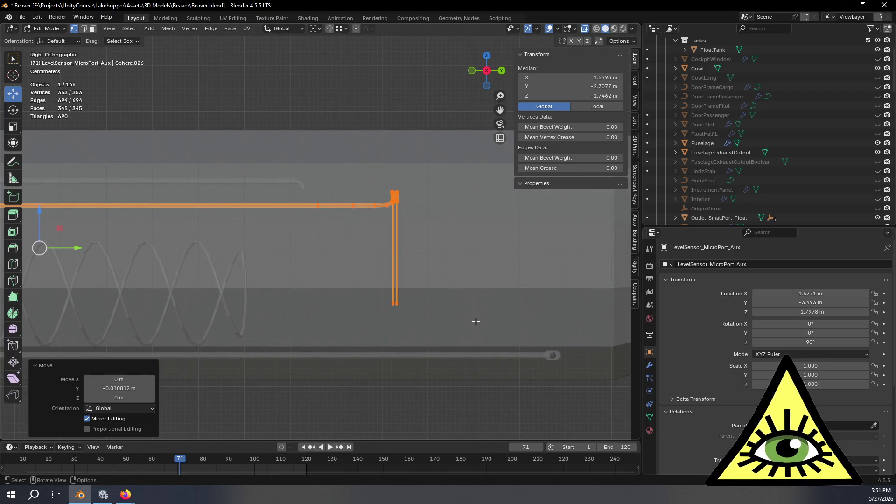
{"action": "scroll", "coordinate": [476, 321], "scroll_direction": "down", "scroll_amount": 6}
{"action": "mouse_move", "coordinate": [260, 344]}
{"action": "middle_mouse_down"}
{"action": "mouse_move", "coordinate": [316, 366]}
{"action": "mouse_move", "coordinate": [340, 362]}
{"action": "mouse_move", "coordinate": [339, 346]}
{"action": "middle_mouse_up"}
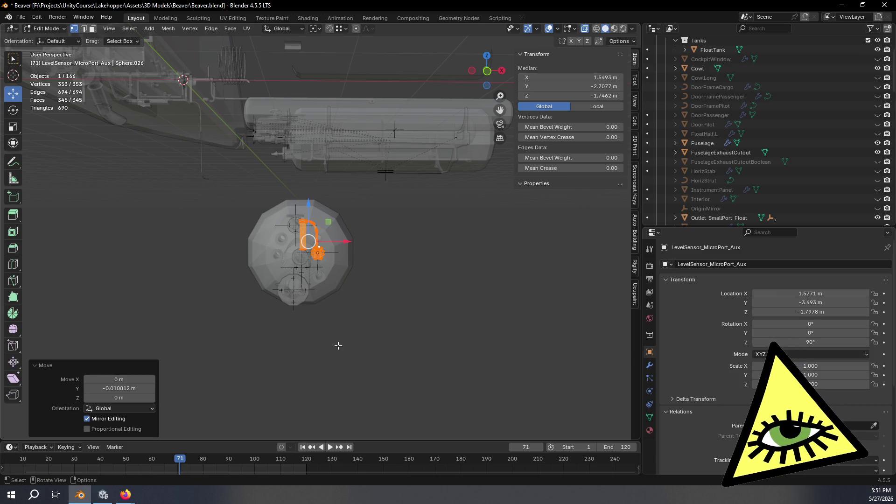
{"action": "scroll", "coordinate": [338, 345], "scroll_direction": "up", "scroll_amount": 5}
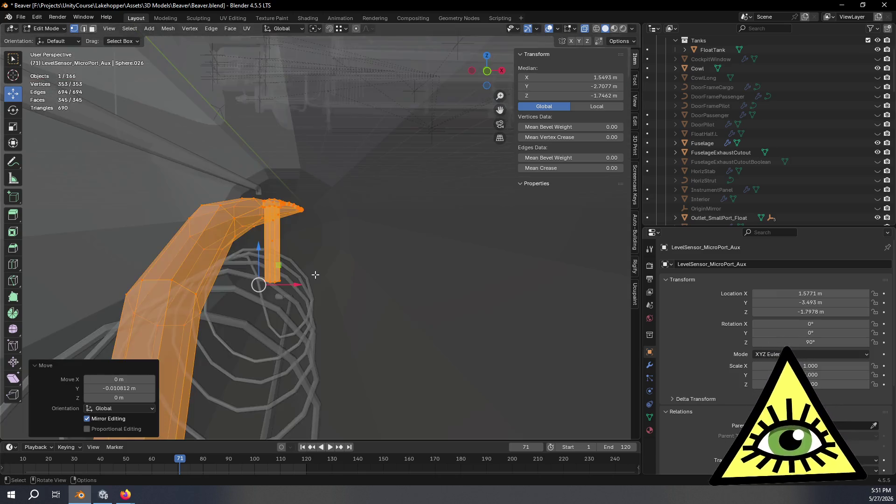
{"action": "scroll", "coordinate": [364, 304], "scroll_direction": "down", "scroll_amount": 3}
{"action": "scroll", "coordinate": [384, 269], "scroll_direction": "up", "scroll_amount": 4}
{"action": "scroll", "coordinate": [383, 269], "scroll_direction": "down", "scroll_amount": 3}
{"action": "mouse_move", "coordinate": [383, 268]}
{"action": "middle_mouse_down"}
{"action": "mouse_move", "coordinate": [396, 280]}
{"action": "mouse_move", "coordinate": [364, 282]}
{"action": "mouse_move", "coordinate": [398, 270]}
{"action": "mouse_move", "coordinate": [448, 281]}
{"action": "mouse_move", "coordinate": [404, 282]}
{"action": "mouse_move", "coordinate": [412, 240]}
{"action": "mouse_move", "coordinate": [336, 260]}
{"action": "mouse_move", "coordinate": [340, 280]}
{"action": "mouse_move", "coordinate": [256, 246]}
{"action": "mouse_move", "coordinate": [341, 258]}
{"action": "mouse_move", "coordinate": [290, 279]}
{"action": "mouse_move", "coordinate": [274, 262]}
{"action": "mouse_move", "coordinate": [325, 277]}
{"action": "middle_mouse_up"}
{"action": "key", "text": "Tab"}
- Move one 72-vertex FloatTank end-cap port about 0.038 m in Y and 0.020 m in Z
{"action": "left_click", "coordinate": [315, 268]}
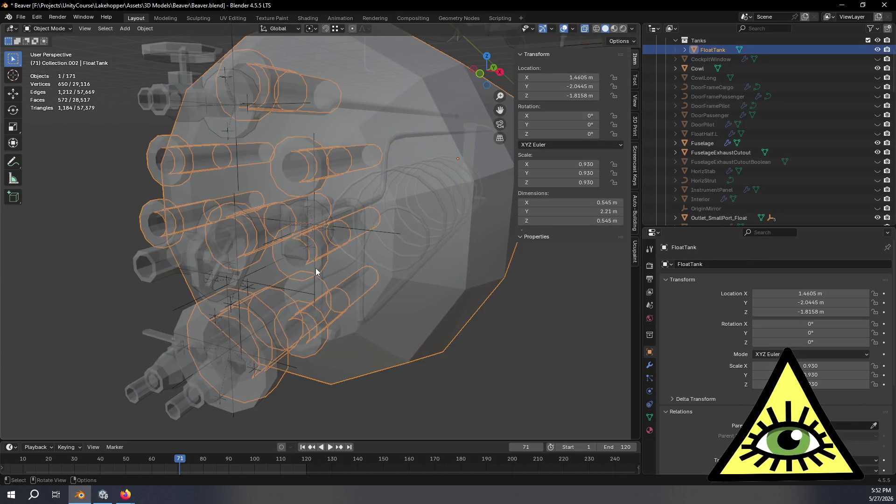
{"action": "key", "text": "Tab"}
{"action": "left_click", "coordinate": [322, 264]}
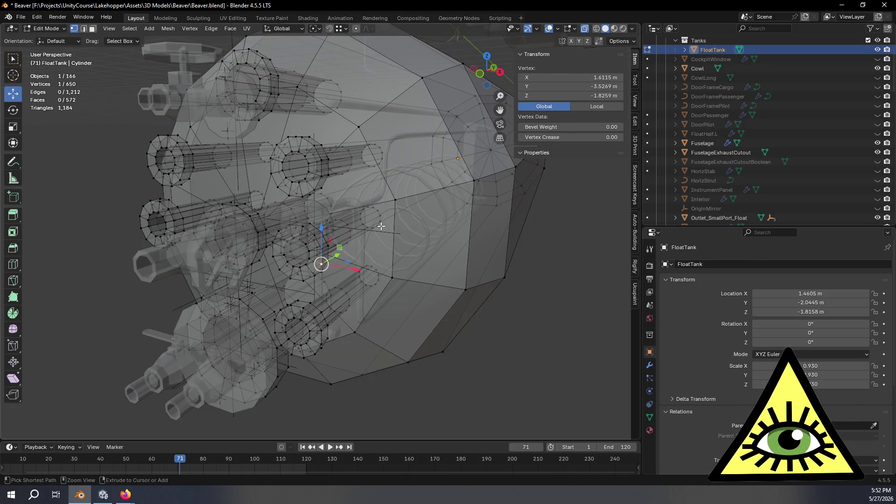
{"action": "key", "text": "ctrl+KP_Add"}
{"action": "key", "text": "ctrl+KP_Add"}
{"action": "key", "text": "ctrl+KP_Add"}
{"action": "mouse_move", "coordinate": [381, 226]}
{"action": "middle_mouse_down"}
{"action": "mouse_move", "coordinate": [420, 215]}
{"action": "mouse_move", "coordinate": [404, 209]}
{"action": "mouse_move", "coordinate": [382, 233]}
{"action": "mouse_move", "coordinate": [392, 240]}
{"action": "mouse_move", "coordinate": [346, 263]}
{"action": "mouse_move", "coordinate": [260, 265]}
{"action": "middle_mouse_up"}
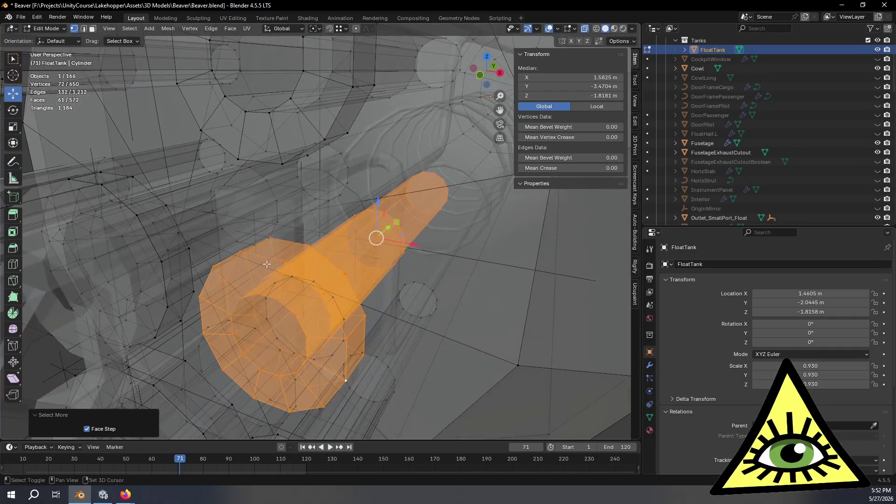
{"action": "mouse_move", "coordinate": [483, 266]}
{"action": "middle_mouse_down"}
{"action": "mouse_move", "coordinate": [464, 274]}
{"action": "mouse_move", "coordinate": [481, 280]}
{"action": "mouse_move", "coordinate": [355, 174]}
{"action": "middle_mouse_up"}
{"action": "key", "text": "g"}
{"action": "left_click", "coordinate": [359, 177]}
- Orbit around the tank end and valve assembly to inspect the moved port
{"action": "mouse_move", "coordinate": [464, 230]}
{"action": "middle_mouse_down"}
{"action": "mouse_move", "coordinate": [524, 230]}
{"action": "mouse_move", "coordinate": [358, 198]}
{"action": "mouse_move", "coordinate": [342, 266]}
{"action": "mouse_move", "coordinate": [376, 231]}
{"action": "mouse_move", "coordinate": [322, 292]}
{"action": "mouse_move", "coordinate": [432, 273]}
{"action": "middle_mouse_up"}
{"action": "scroll", "coordinate": [438, 274], "scroll_direction": "down", "scroll_amount": 4}
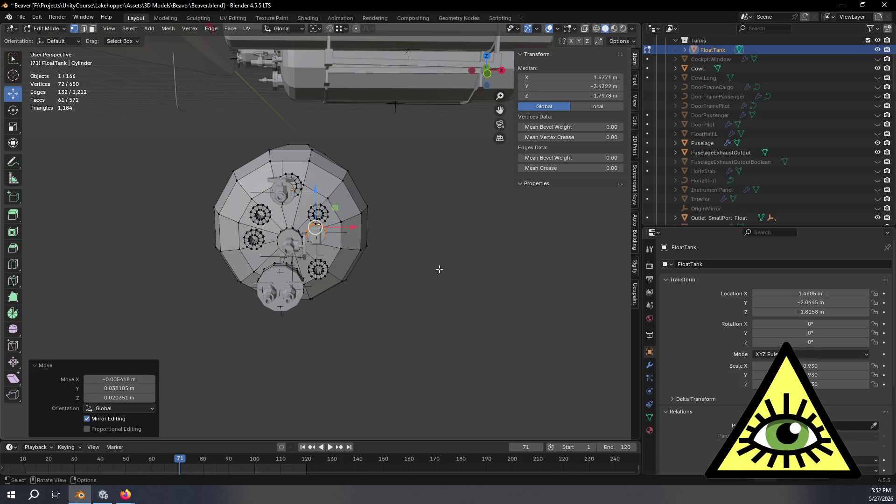
{"action": "scroll", "coordinate": [440, 269], "scroll_direction": "down", "scroll_amount": 3}
{"action": "mouse_move", "coordinate": [381, 224]}
{"action": "middle_mouse_down"}
{"action": "mouse_move", "coordinate": [375, 298]}
{"action": "mouse_move", "coordinate": [282, 266]}
{"action": "mouse_move", "coordinate": [180, 274]}
{"action": "mouse_move", "coordinate": [319, 285]}
{"action": "middle_mouse_up"}
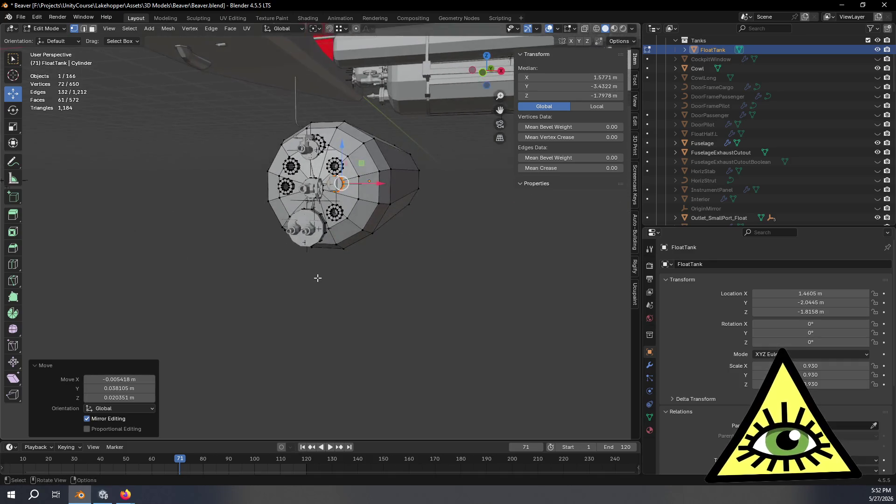
{"action": "mouse_move", "coordinate": [403, 283]}
{"action": "middle_mouse_down"}
{"action": "mouse_move", "coordinate": [367, 315]}
{"action": "mouse_move", "coordinate": [391, 314]}
{"action": "mouse_move", "coordinate": [395, 309]}
{"action": "mouse_move", "coordinate": [344, 292]}
{"action": "mouse_move", "coordinate": [342, 324]}
{"action": "mouse_move", "coordinate": [310, 314]}
{"action": "mouse_move", "coordinate": [393, 292]}
{"action": "middle_mouse_up"}
{"action": "scroll", "coordinate": [355, 294], "scroll_direction": "up", "scroll_amount": 5}
{"action": "scroll", "coordinate": [394, 292], "scroll_direction": "down", "scroll_amount": 5}
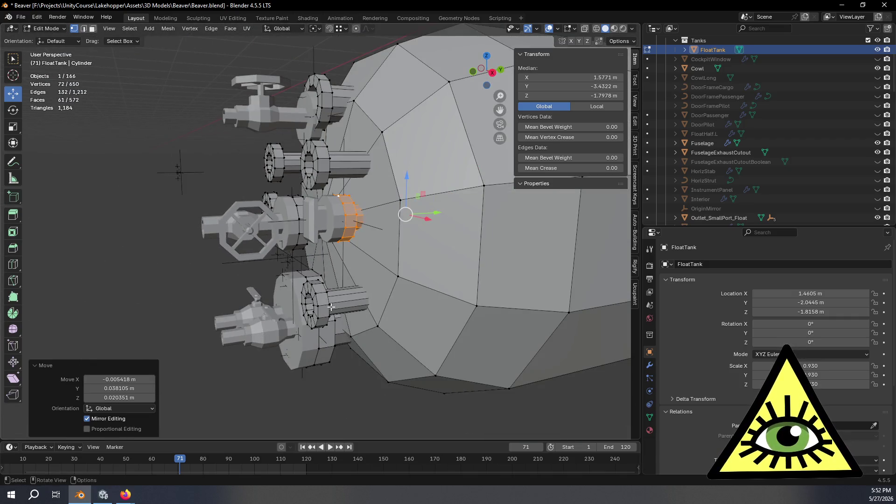
{"action": "middle_click_drag", "start_coordinate": [324, 299], "coordinate": [323, 305]}
{"action": "mouse_move", "coordinate": [313, 350]}
{"action": "middle_mouse_down"}
{"action": "mouse_move", "coordinate": [334, 319]}
{"action": "mouse_move", "coordinate": [335, 191]}
{"action": "mouse_move", "coordinate": [346, 177]}
{"action": "mouse_move", "coordinate": [323, 132]}
{"action": "middle_mouse_up"}
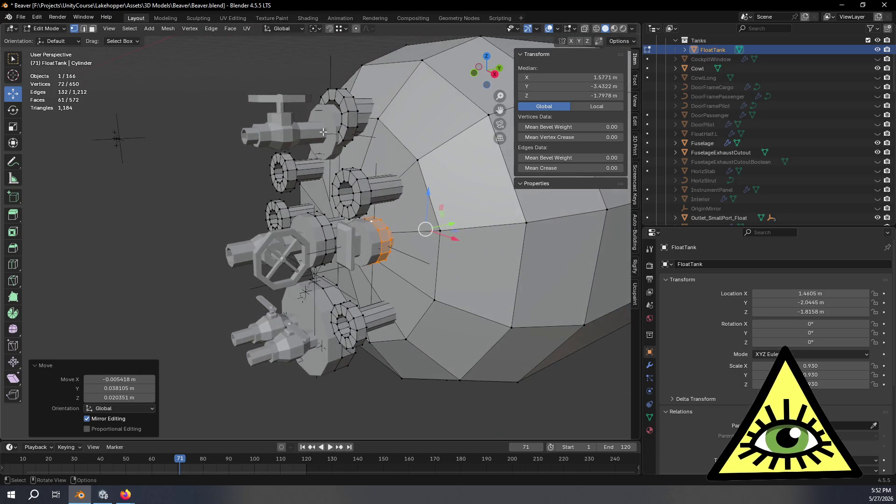
{"action": "mouse_move", "coordinate": [345, 198]}
{"action": "middle_mouse_down"}
{"action": "mouse_move", "coordinate": [378, 224]}
{"action": "mouse_move", "coordinate": [374, 216]}
{"action": "middle_mouse_up"}
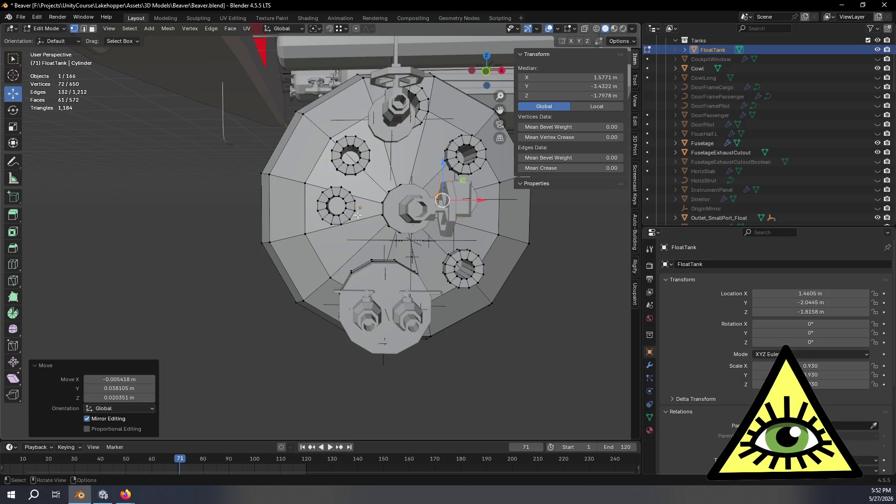
{"action": "scroll", "coordinate": [359, 215], "scroll_direction": "up", "scroll_amount": 5}
{"action": "left_click", "coordinate": [341, 213], "text": "alt"}
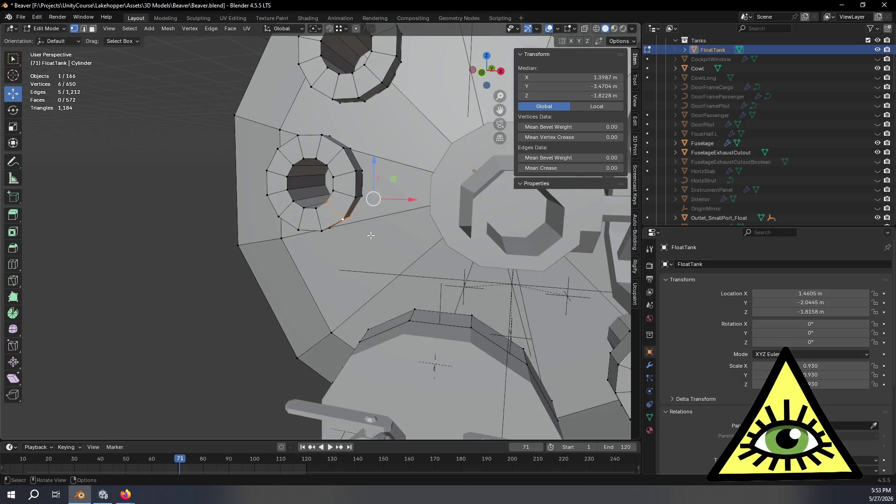
- Select the whole left port ring in edge select mode
{"action": "key", "text": "ctrl+KP_Add"}
{"action": "key", "text": "ctrl+KP_Add"}
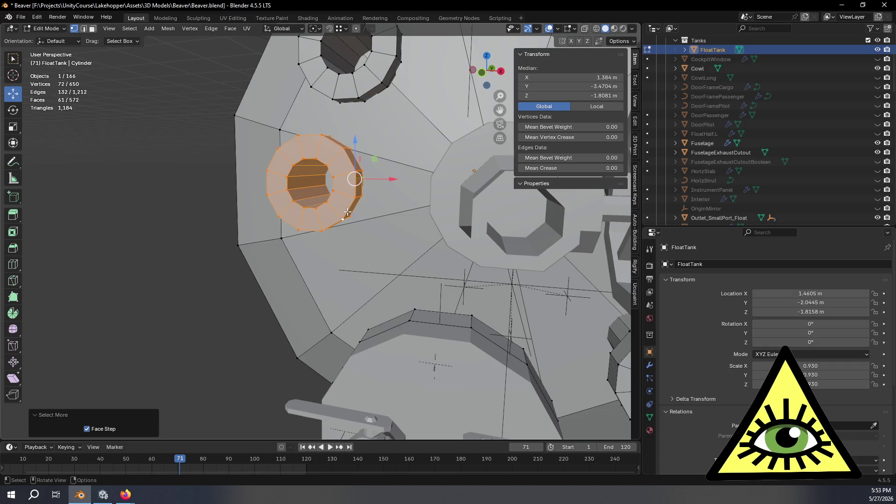
{"action": "mouse_move", "coordinate": [376, 166]}
{"action": "middle_mouse_down"}
{"action": "mouse_move", "coordinate": [371, 180]}
{"action": "mouse_move", "coordinate": [270, 207]}
{"action": "mouse_move", "coordinate": [299, 196]}
{"action": "mouse_move", "coordinate": [289, 187]}
{"action": "middle_mouse_up"}
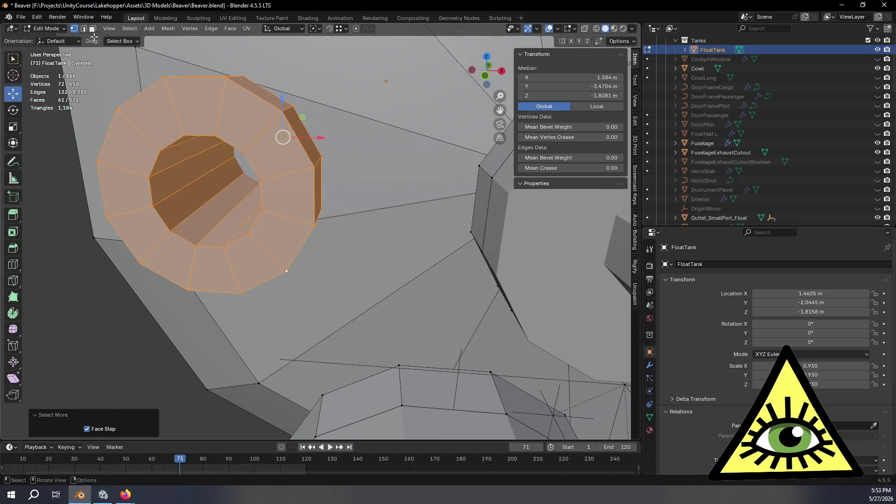
{"action": "left_click", "coordinate": [84, 29]}
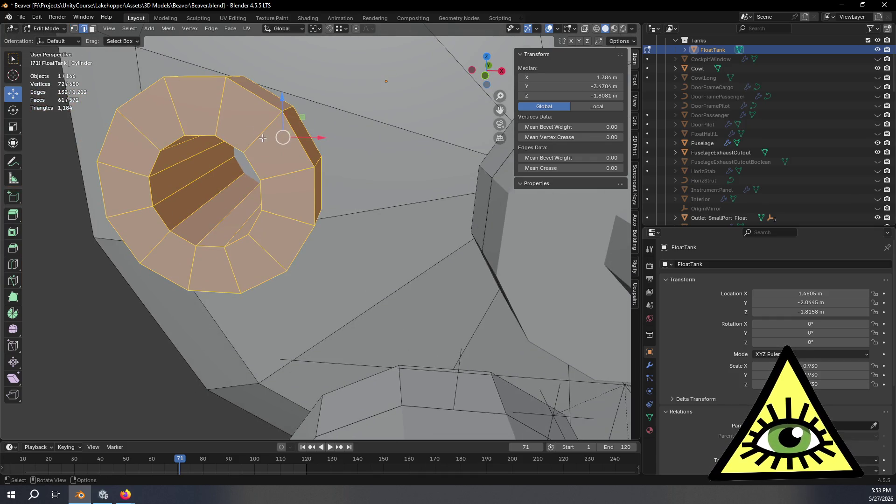
{"action": "left_click", "coordinate": [314, 182], "text": "shift"}
{"action": "mouse_move", "coordinate": [314, 182]}
{"action": "middle_mouse_down"}
{"action": "mouse_move", "coordinate": [366, 256]}
{"action": "mouse_move", "coordinate": [385, 200]}
{"action": "middle_mouse_up"}
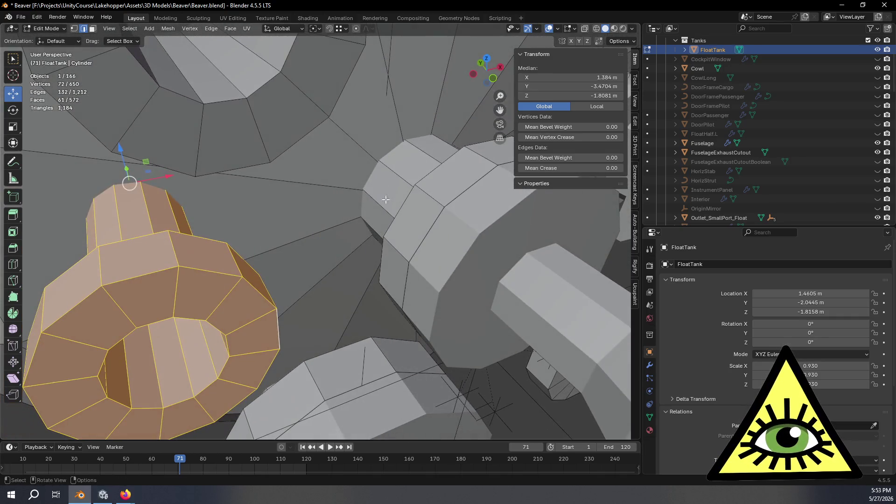
- Set snapping to Edge and shift the ring slightly along Y
{"action": "left_click", "coordinate": [345, 29]}
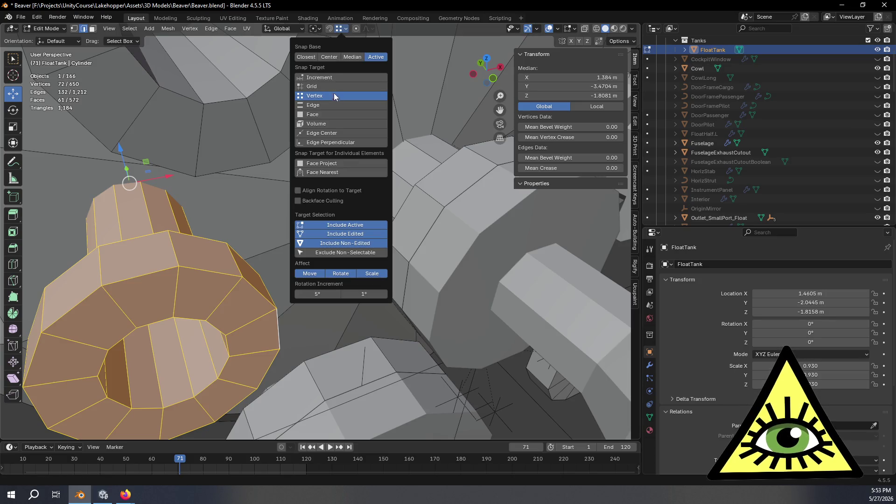
{"action": "left_click", "coordinate": [335, 105]}
{"action": "mouse_move", "coordinate": [366, 130]}
{"action": "middle_mouse_down"}
{"action": "mouse_move", "coordinate": [416, 334]}
{"action": "mouse_move", "coordinate": [405, 298]}
{"action": "middle_mouse_up"}
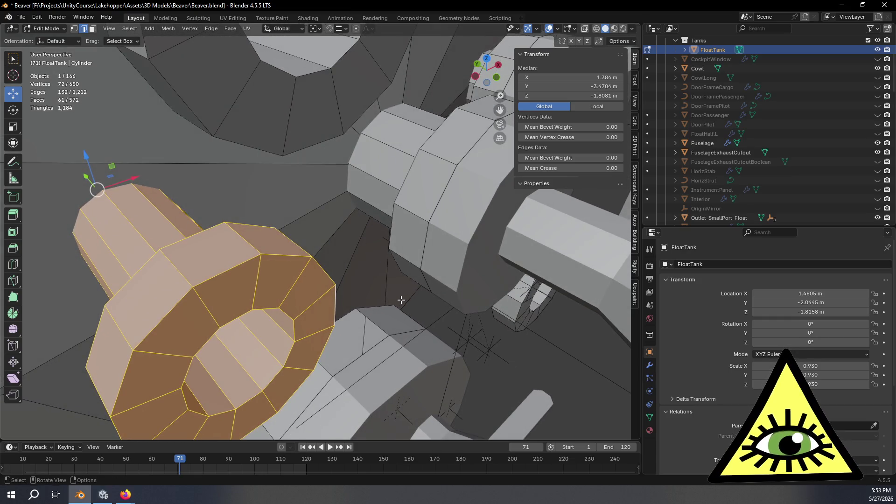
{"action": "key", "text": "g"}
{"action": "key", "text": "y"}
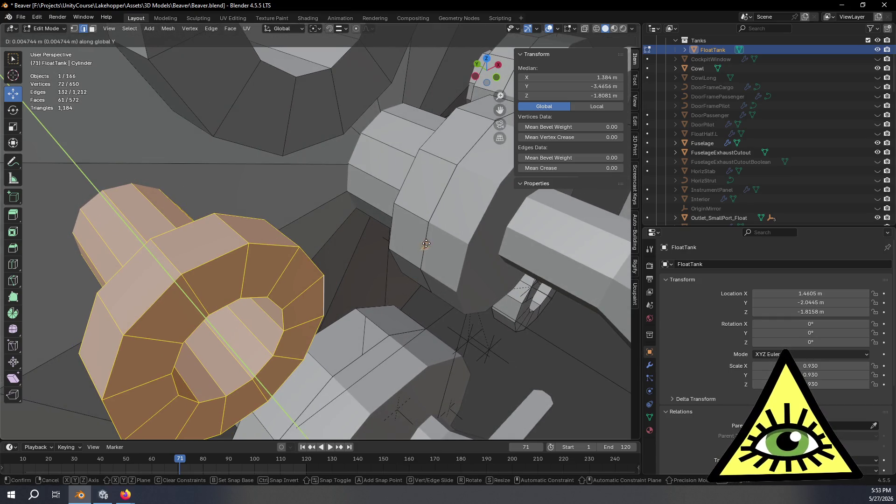
{"action": "left_click", "coordinate": [423, 252]}
{"action": "middle_click_drag", "start_coordinate": [423, 253], "coordinate": [417, 266]}
{"action": "scroll", "coordinate": [459, 228], "scroll_direction": "down", "scroll_amount": 3}
{"action": "mouse_move", "coordinate": [467, 238]}
{"action": "middle_mouse_down"}
{"action": "mouse_move", "coordinate": [473, 245]}
{"action": "mouse_move", "coordinate": [455, 255]}
{"action": "mouse_move", "coordinate": [397, 227]}
{"action": "middle_mouse_up"}
{"action": "scroll", "coordinate": [400, 235], "scroll_direction": "up", "scroll_amount": 4}
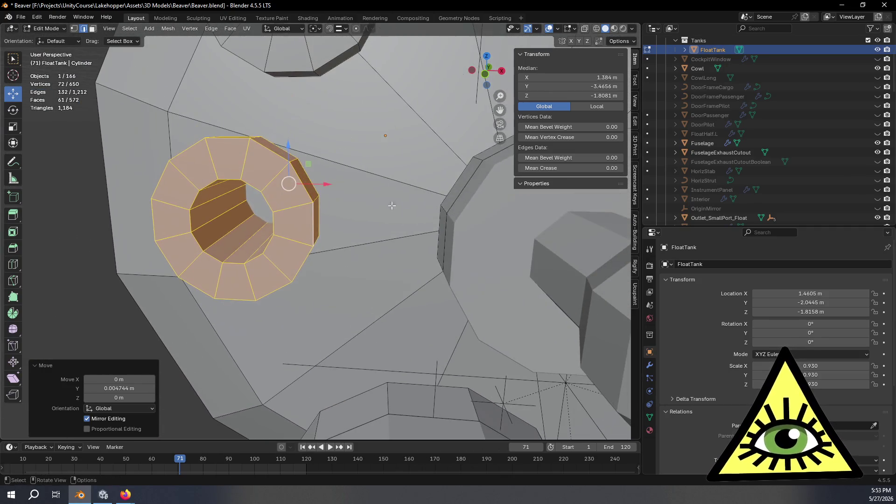
- Set snapping to Edge Center and shift the ring slightly along Z
{"action": "left_click", "coordinate": [339, 30]}
{"action": "left_click", "coordinate": [335, 133]}
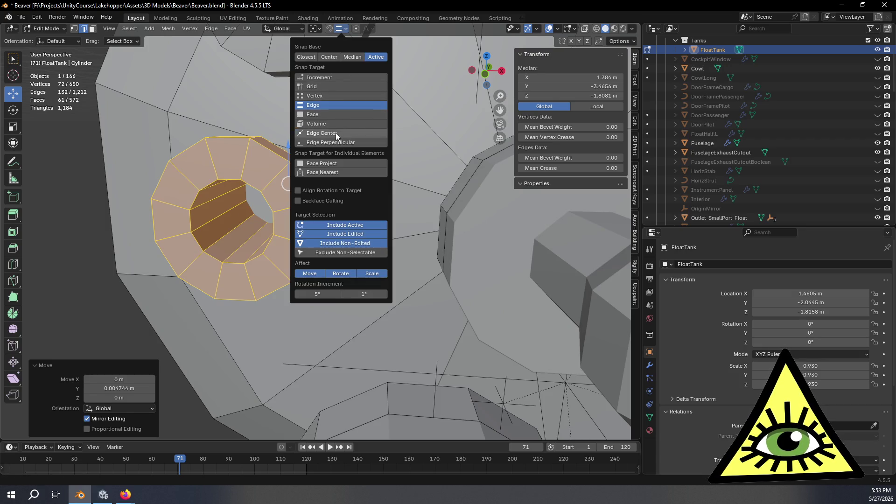
{"action": "mouse_move", "coordinate": [429, 219]}
{"action": "middle_mouse_down"}
{"action": "mouse_move", "coordinate": [450, 230]}
{"action": "mouse_move", "coordinate": [455, 219]}
{"action": "mouse_move", "coordinate": [492, 229]}
{"action": "mouse_move", "coordinate": [486, 244]}
{"action": "middle_mouse_up"}
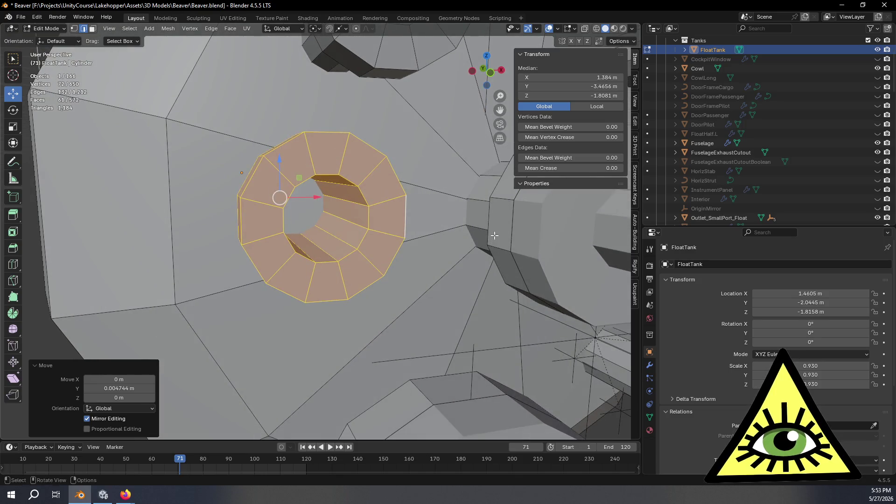
{"action": "key", "text": "g"}
{"action": "key", "text": "z"}
{"action": "left_click", "coordinate": [298, 200]}
{"action": "mouse_move", "coordinate": [299, 199]}
{"action": "middle_mouse_down"}
{"action": "mouse_move", "coordinate": [469, 229]}
{"action": "mouse_move", "coordinate": [488, 209]}
{"action": "middle_mouse_up"}
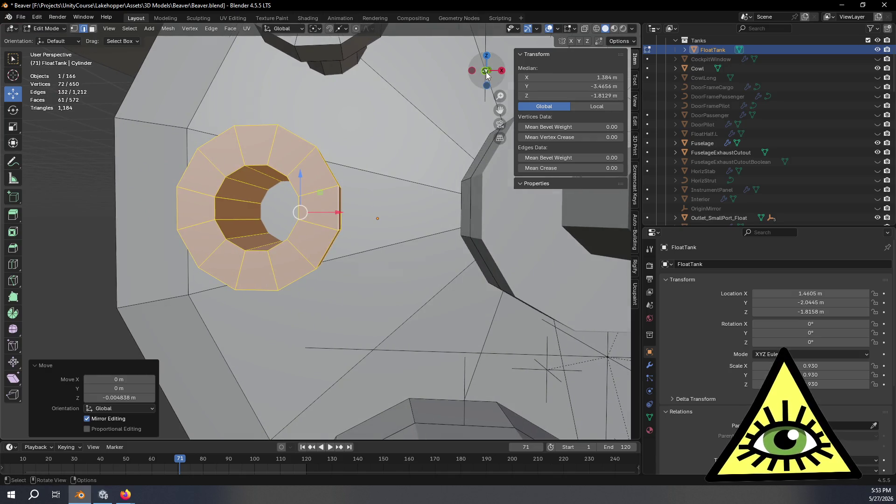
- Nudge the ring slightly along X in Front Orthographic view
{"action": "left_click", "coordinate": [486, 71]}
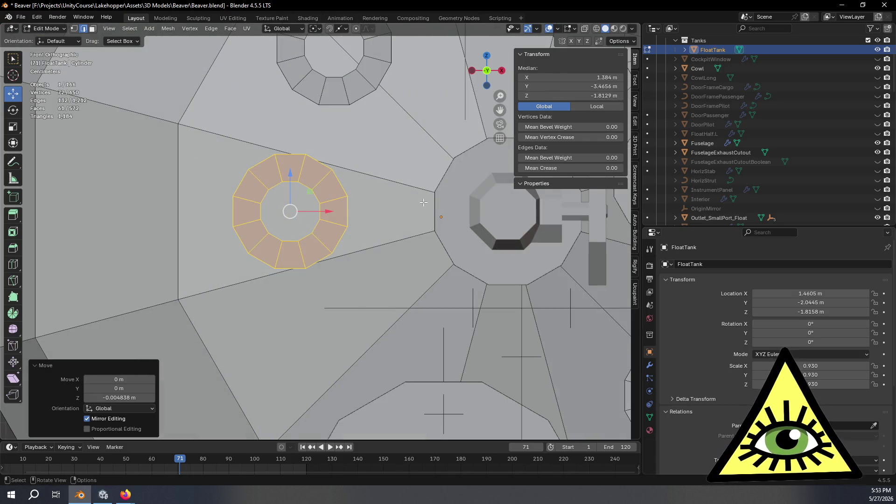
{"action": "scroll", "coordinate": [376, 222], "scroll_direction": "down", "scroll_amount": 5}
{"action": "scroll", "coordinate": [373, 230], "scroll_direction": "up", "scroll_amount": 2}
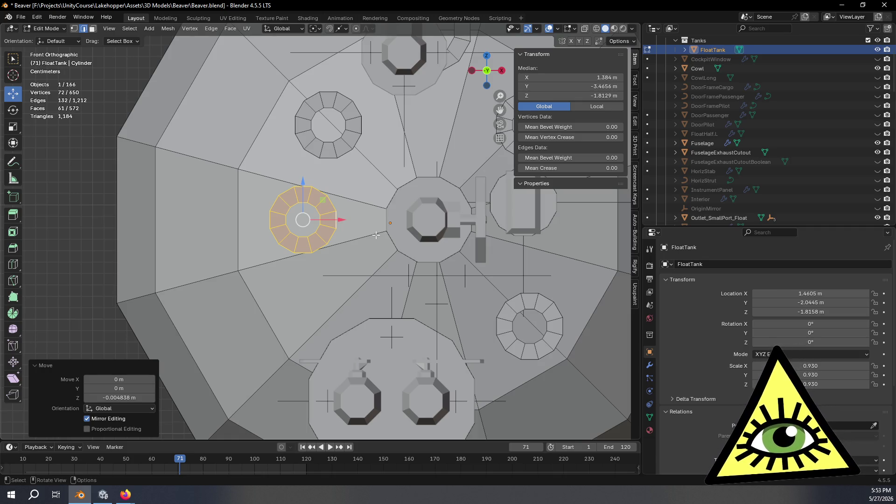
{"action": "scroll", "coordinate": [376, 236], "scroll_direction": "up", "scroll_amount": 2}
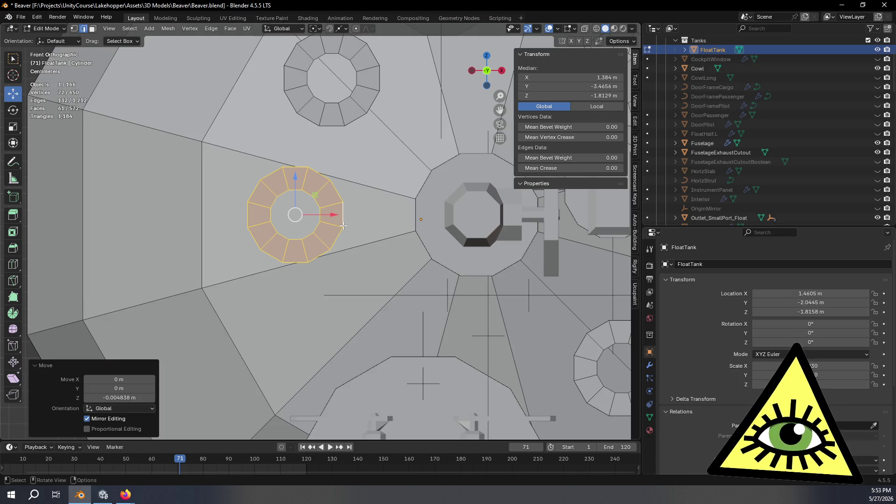
{"action": "scroll", "coordinate": [341, 226], "scroll_direction": "down", "scroll_amount": 6}
{"action": "mouse_move", "coordinate": [340, 226]}
{"action": "middle_mouse_down"}
{"action": "mouse_move", "coordinate": [389, 285]}
{"action": "mouse_move", "coordinate": [415, 340]}
{"action": "mouse_move", "coordinate": [351, 224]}
{"action": "mouse_move", "coordinate": [355, 236]}
{"action": "middle_mouse_up"}
{"action": "scroll", "coordinate": [356, 243], "scroll_direction": "up", "scroll_amount": 4}
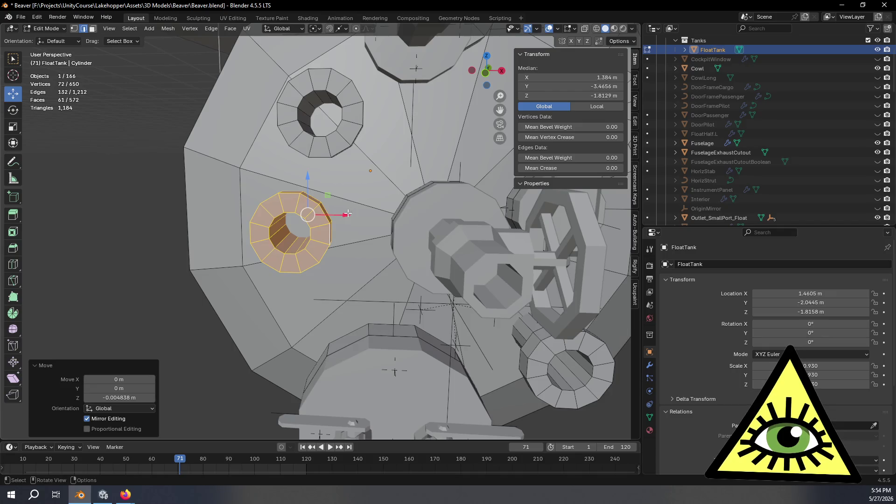
{"action": "left_click_drag", "start_coordinate": [348, 219], "coordinate": [352, 219]}
{"action": "mouse_move", "coordinate": [353, 219]}
{"action": "middle_mouse_down"}
{"action": "mouse_move", "coordinate": [375, 229]}
{"action": "mouse_move", "coordinate": [429, 163]}
{"action": "middle_mouse_up"}
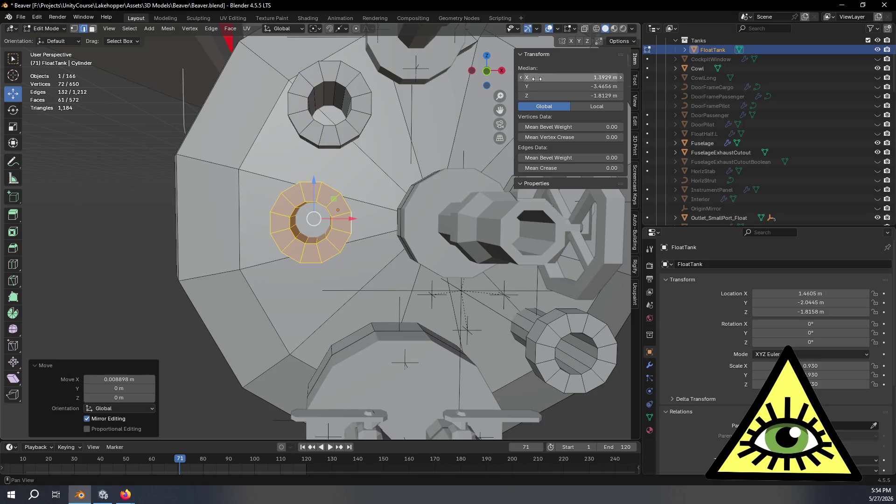
- Fine-tune the ring's X position until its centre reads X 1.3942 m
{"action": "left_click", "coordinate": [487, 73]}
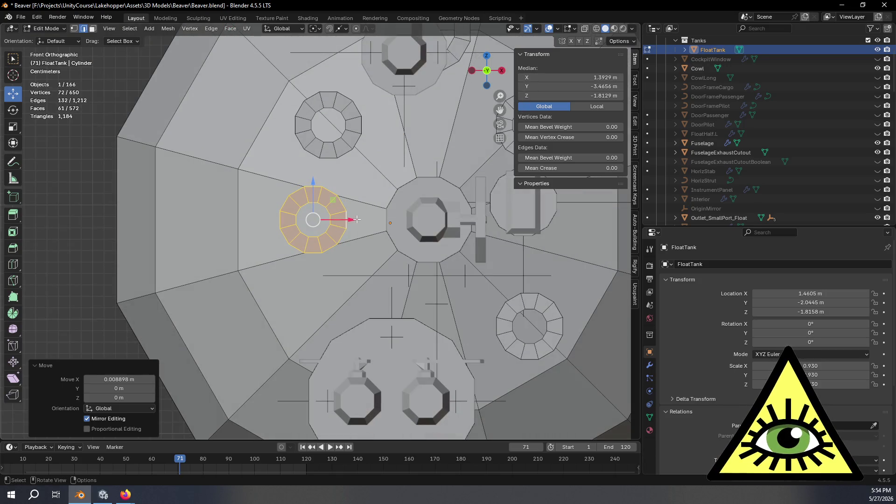
{"action": "left_click_drag", "start_coordinate": [352, 220], "coordinate": [344, 220]}
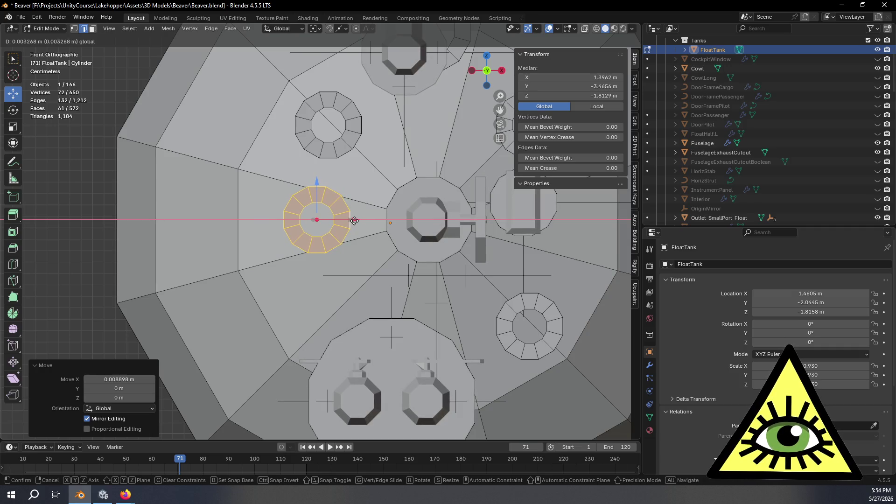
{"action": "left_click_drag", "start_coordinate": [352, 221], "coordinate": [352, 220]}
{"action": "mouse_move", "coordinate": [411, 233]}
{"action": "middle_mouse_down"}
{"action": "mouse_move", "coordinate": [412, 278]}
{"action": "mouse_move", "coordinate": [356, 183]}
{"action": "middle_mouse_up"}
{"action": "left_click", "coordinate": [376, 177]}
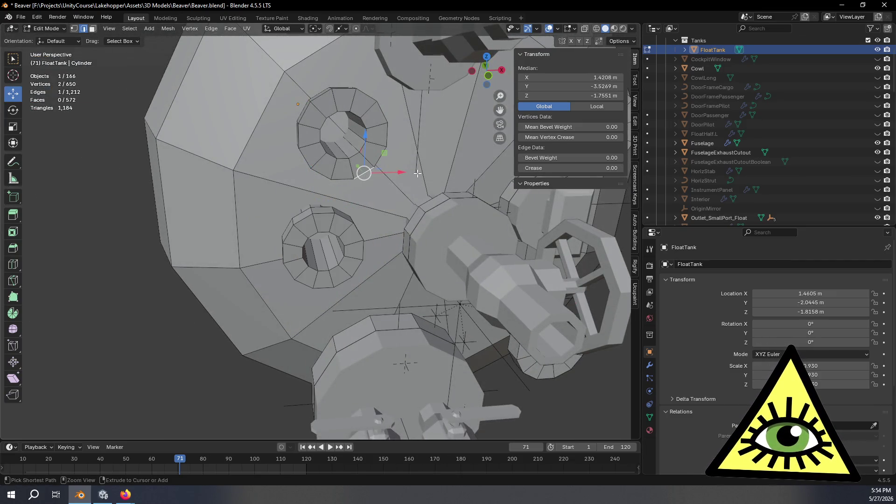
- Select the whole upper-left port ring with X-ray on and the bottom edge active
{"action": "key", "text": "ctrl+KP_Add"}
{"action": "key", "text": "ctrl+KP_Add"}
{"action": "key", "text": "ctrl+KP_Add"}
{"action": "mouse_move", "coordinate": [418, 173]}
{"action": "middle_mouse_down"}
{"action": "mouse_move", "coordinate": [450, 202]}
{"action": "mouse_move", "coordinate": [448, 233]}
{"action": "mouse_move", "coordinate": [377, 183]}
{"action": "mouse_move", "coordinate": [407, 198]}
{"action": "middle_mouse_up"}
{"action": "key", "text": "alt+z"}
{"action": "key", "text": "alt+z"}
{"action": "key", "text": "alt+z"}
{"action": "key", "text": "alt+z"}
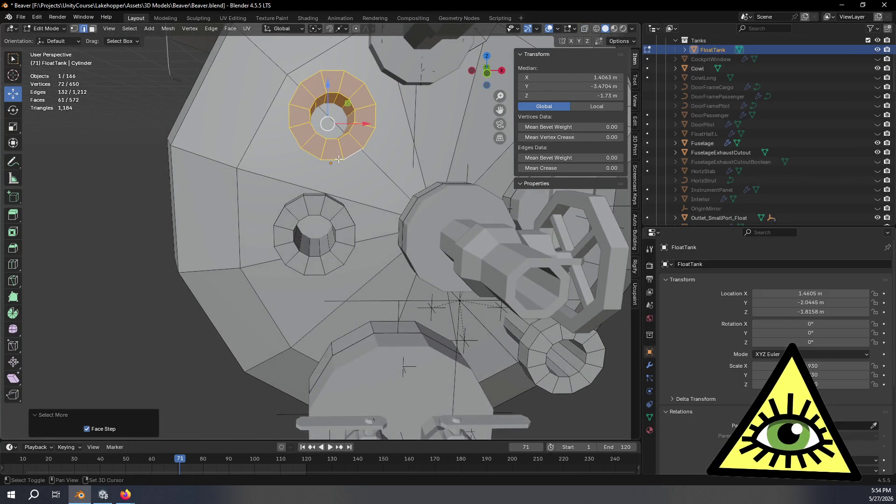
{"action": "left_click", "coordinate": [335, 159], "text": "shift"}
{"action": "mouse_move", "coordinate": [388, 159]}
{"action": "middle_mouse_down"}
{"action": "mouse_move", "coordinate": [382, 202]}
{"action": "mouse_move", "coordinate": [394, 201]}
{"action": "middle_mouse_up"}
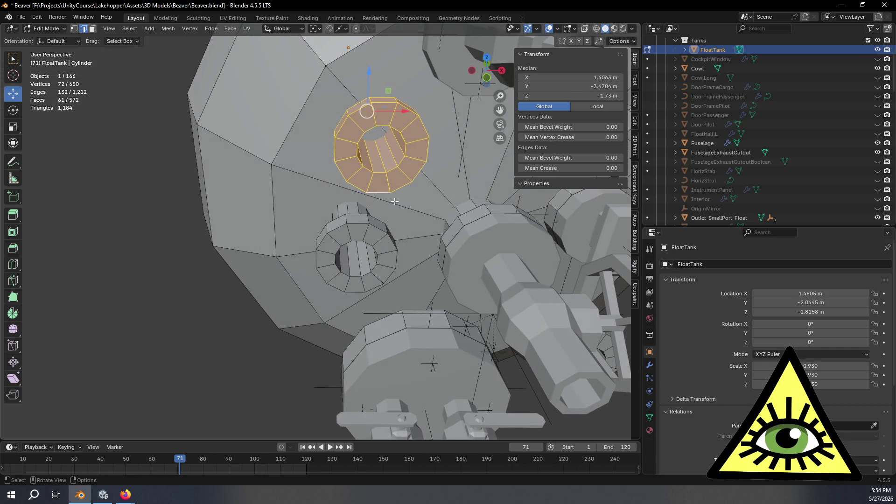
- Move the ring along X and Y to centre it at X 1.3942 m, Y -3.4656 m
{"action": "key", "text": "g"}
{"action": "key", "text": "x"}
{"action": "left_click", "coordinate": [359, 221]}
{"action": "middle_click_drag", "start_coordinate": [359, 220], "coordinate": [432, 226]}
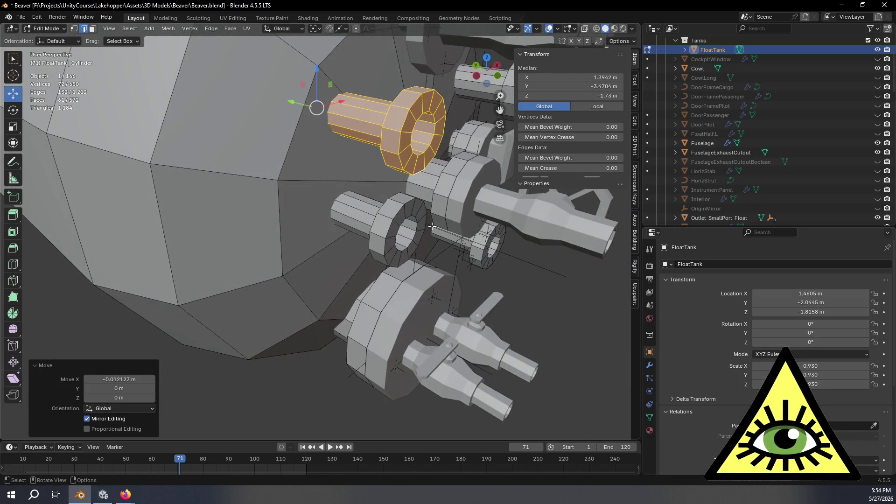
{"action": "key", "text": "g"}
{"action": "key", "text": "y"}
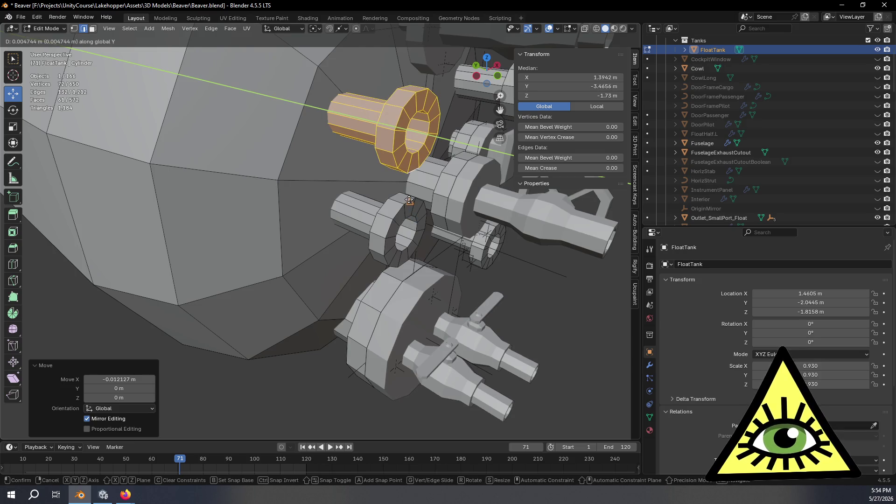
{"action": "left_click", "coordinate": [408, 200]}
{"action": "mouse_move", "coordinate": [487, 70]}
{"action": "left_mouse_down"}
{"action": "mouse_move", "coordinate": [389, 196]}
{"action": "mouse_move", "coordinate": [318, 105]}
{"action": "mouse_move", "coordinate": [437, 52]}
{"action": "left_mouse_up"}
{"action": "key", "text": "KP_1"}
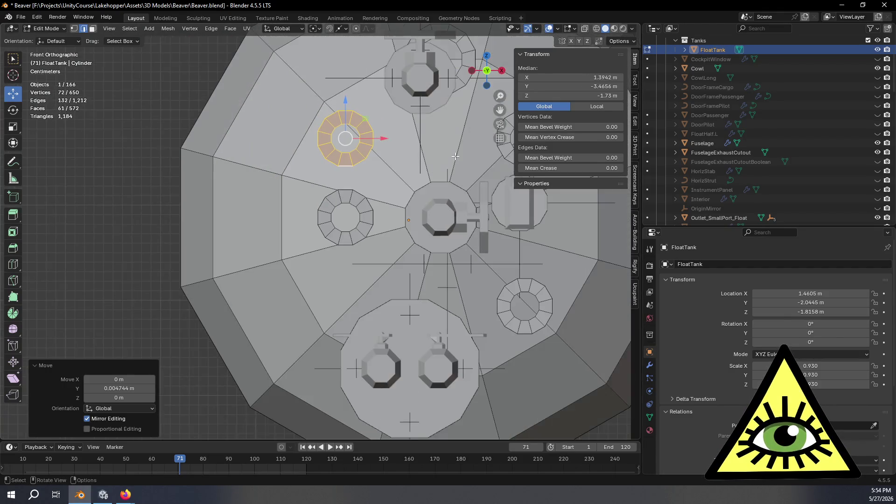
{"action": "mouse_move", "coordinate": [393, 178]}
{"action": "middle_mouse_down"}
{"action": "mouse_move", "coordinate": [443, 215]}
{"action": "mouse_move", "coordinate": [480, 218]}
{"action": "mouse_move", "coordinate": [465, 193]}
{"action": "mouse_move", "coordinate": [415, 204]}
{"action": "mouse_move", "coordinate": [396, 188]}
{"action": "mouse_move", "coordinate": [384, 201]}
{"action": "mouse_move", "coordinate": [435, 190]}
{"action": "mouse_move", "coordinate": [378, 206]}
{"action": "middle_mouse_up"}
{"action": "left_click", "coordinate": [492, 75]}
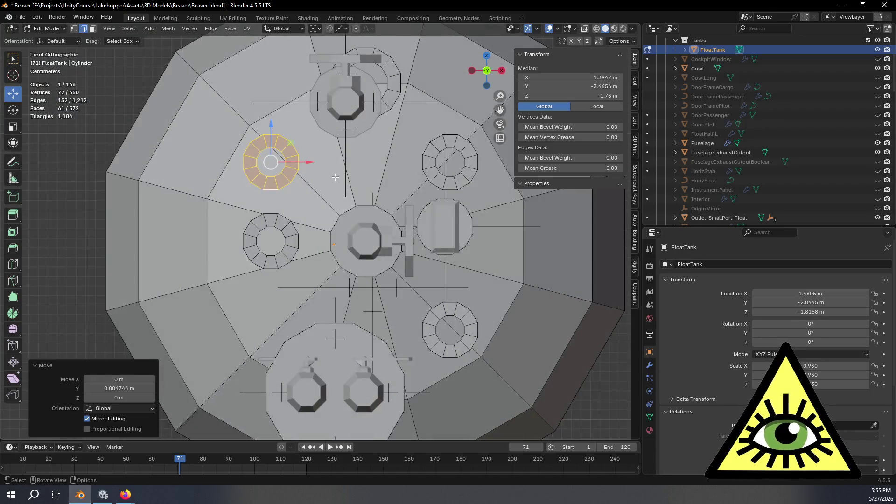
- Raise the upper port ring slightly along the Z axis
{"action": "scroll", "coordinate": [377, 202], "scroll_direction": "up", "scroll_amount": 5}
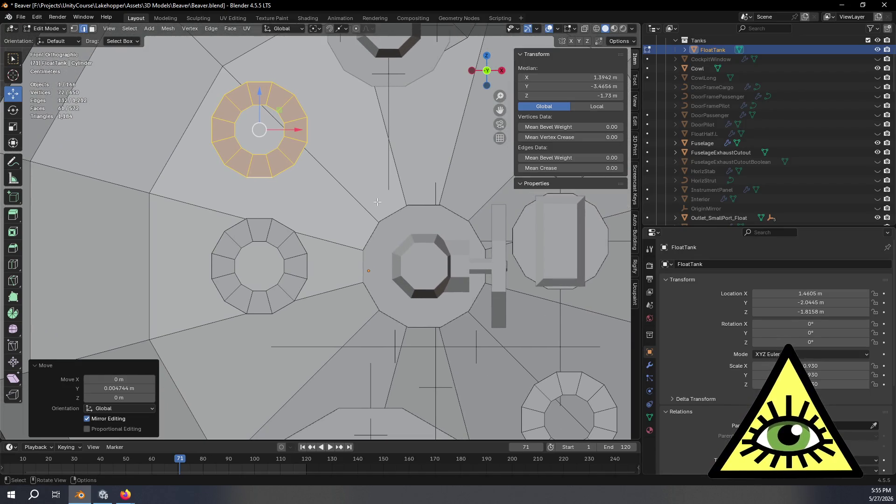
{"action": "key", "text": "g"}
{"action": "key", "text": "z"}
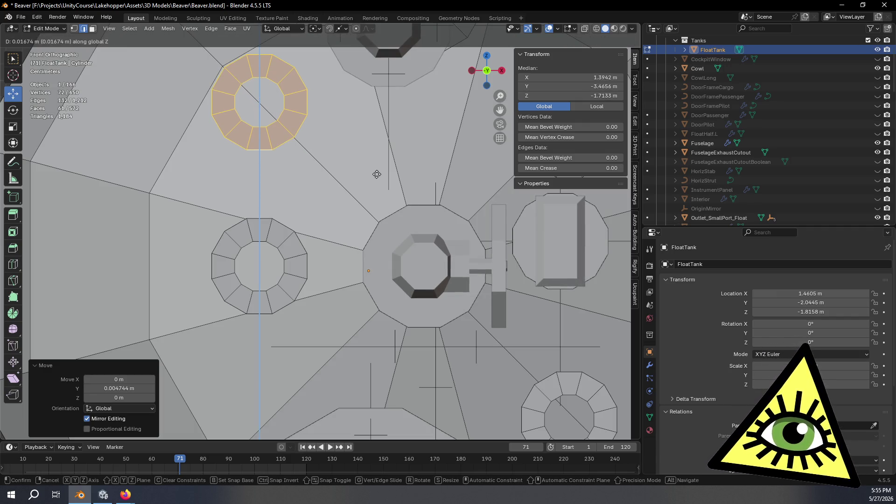
{"action": "left_click", "coordinate": [376, 174]}
- Switch to Object Mode to look around the float tank, then return to mesh editing
{"action": "key", "text": "Tab"}
{"action": "scroll", "coordinate": [377, 174], "scroll_direction": "down", "scroll_amount": 5}
{"action": "mouse_move", "coordinate": [376, 175]}
{"action": "middle_mouse_down"}
{"action": "mouse_move", "coordinate": [357, 208]}
{"action": "mouse_move", "coordinate": [392, 203]}
{"action": "mouse_move", "coordinate": [332, 248]}
{"action": "mouse_move", "coordinate": [326, 216]}
{"action": "mouse_move", "coordinate": [370, 215]}
{"action": "middle_mouse_up"}
{"action": "key", "text": "Tab"}
{"action": "scroll", "coordinate": [371, 219], "scroll_direction": "up", "scroll_amount": 5}
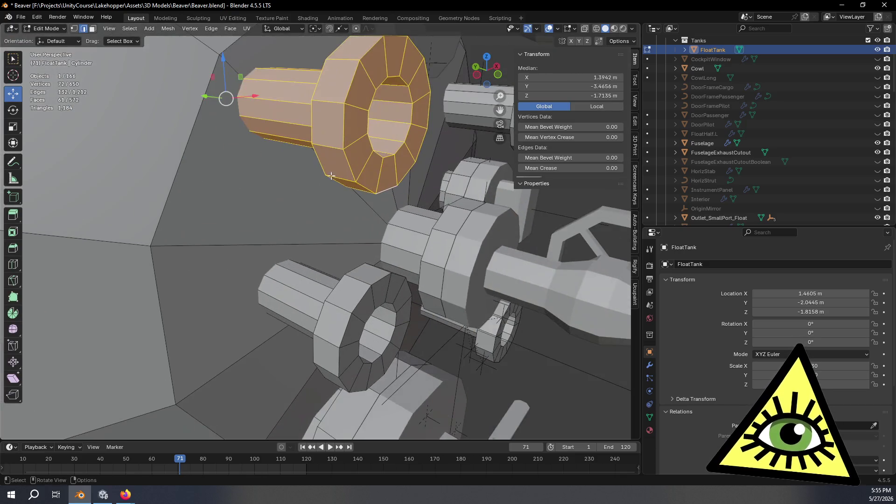
{"action": "scroll", "coordinate": [384, 280], "scroll_direction": "up", "scroll_amount": 5}
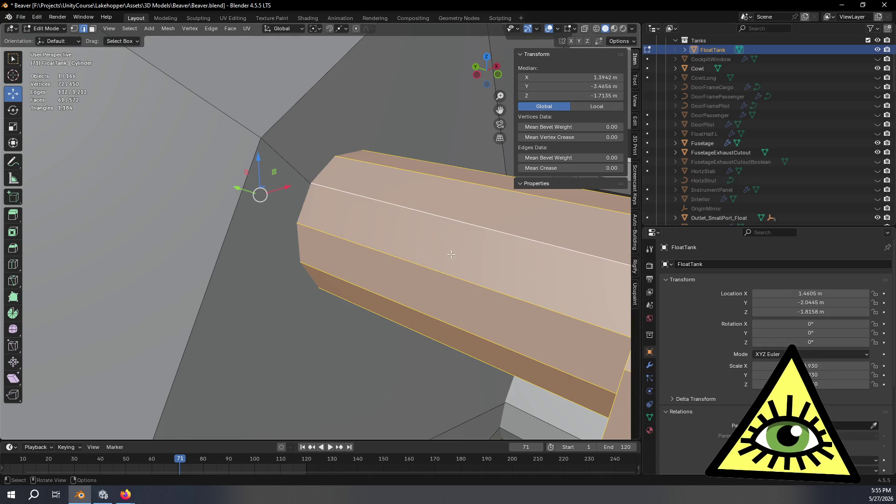
{"action": "scroll", "coordinate": [450, 254], "scroll_direction": "down", "scroll_amount": 4}
{"action": "scroll", "coordinate": [390, 240], "scroll_direction": "up", "scroll_amount": 2}
{"action": "scroll", "coordinate": [344, 207], "scroll_direction": "up", "scroll_amount": 4}
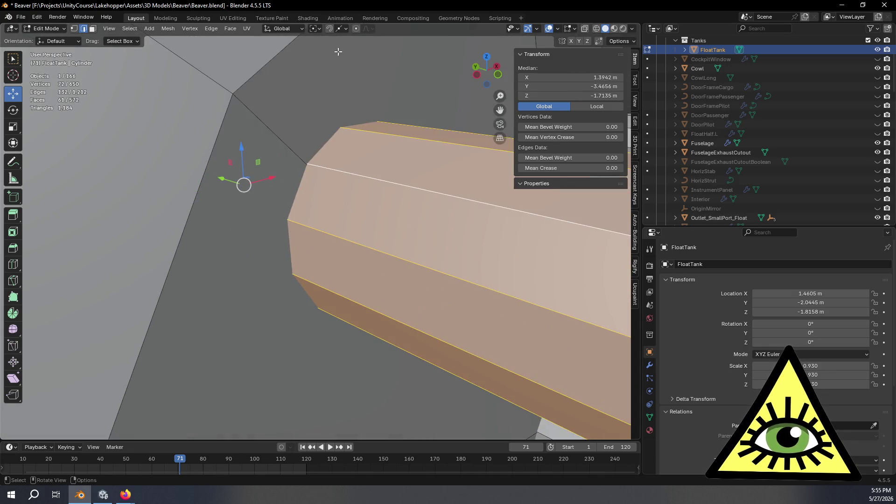
- Set snapping to target edges and move the ring along Z to median -1.7173 m
{"action": "left_click", "coordinate": [346, 29]}
{"action": "left_click", "coordinate": [329, 103]}
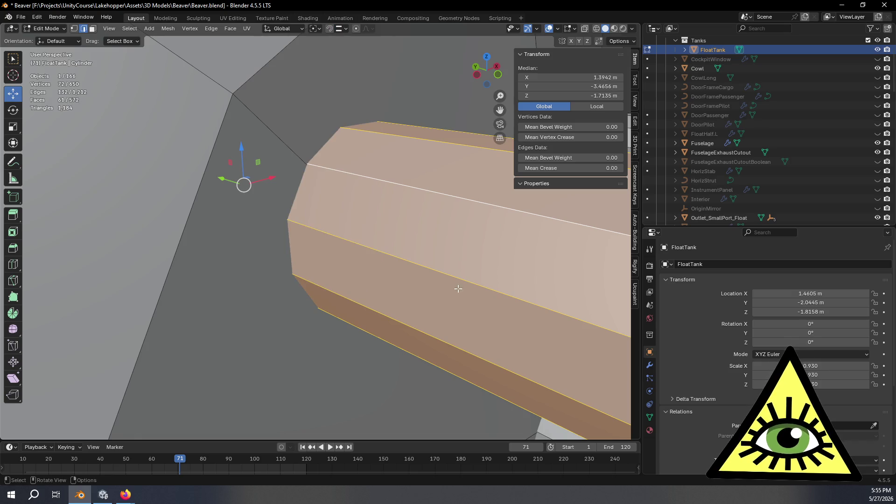
{"action": "key", "text": "g"}
{"action": "key", "text": "z"}
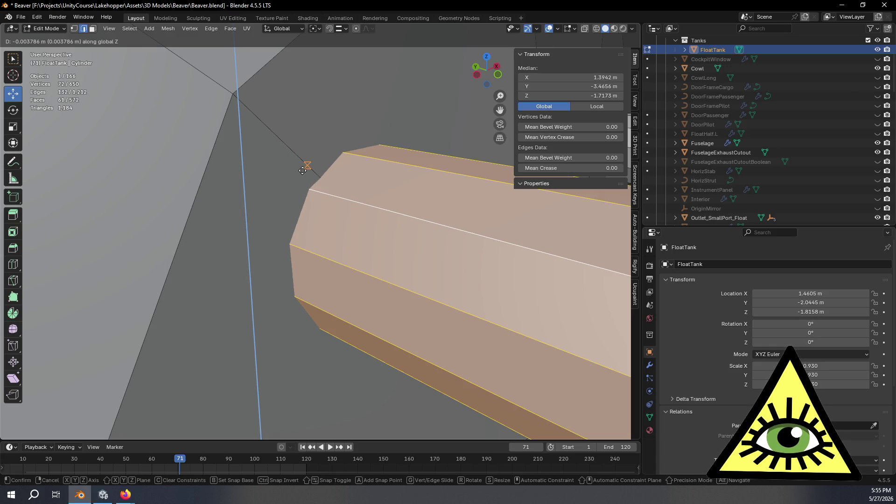
{"action": "left_click", "coordinate": [302, 170]}
{"action": "mouse_move", "coordinate": [302, 171]}
{"action": "middle_mouse_down"}
{"action": "mouse_move", "coordinate": [346, 226]}
{"action": "mouse_move", "coordinate": [372, 226]}
{"action": "mouse_move", "coordinate": [369, 152]}
{"action": "middle_mouse_up"}
{"action": "scroll", "coordinate": [345, 225], "scroll_direction": "down", "scroll_amount": 3}
{"action": "left_click", "coordinate": [346, 28]}
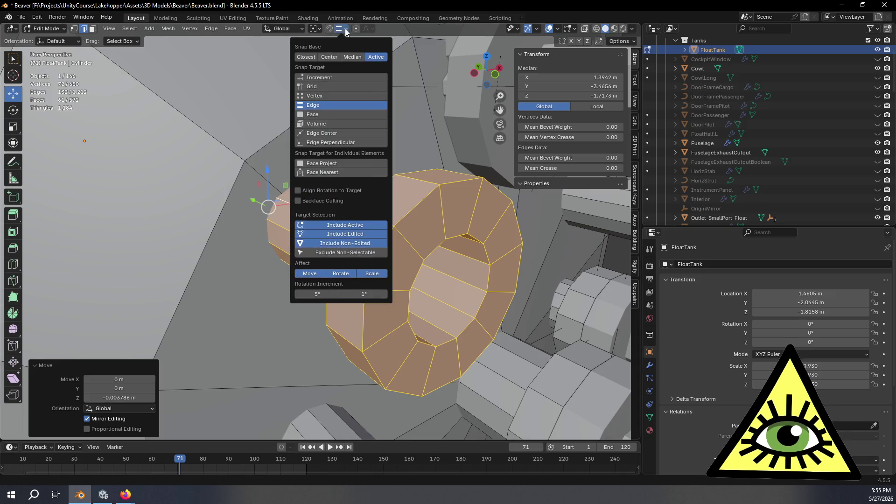
- Set snapping to measure from the selection's centre and raise the ring 0.011 m along Z
{"action": "left_click", "coordinate": [332, 57]}
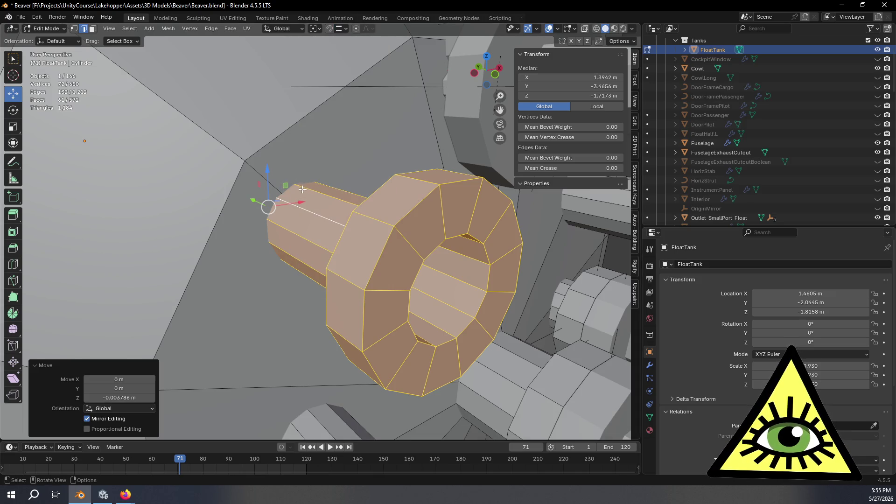
{"action": "key", "text": "g"}
{"action": "key", "text": "z"}
{"action": "left_click", "coordinate": [257, 176]}
- Reselect the cylinder edge loop as the active edge in front orthographic view
{"action": "middle_click_drag", "start_coordinate": [257, 176], "coordinate": [330, 178]}
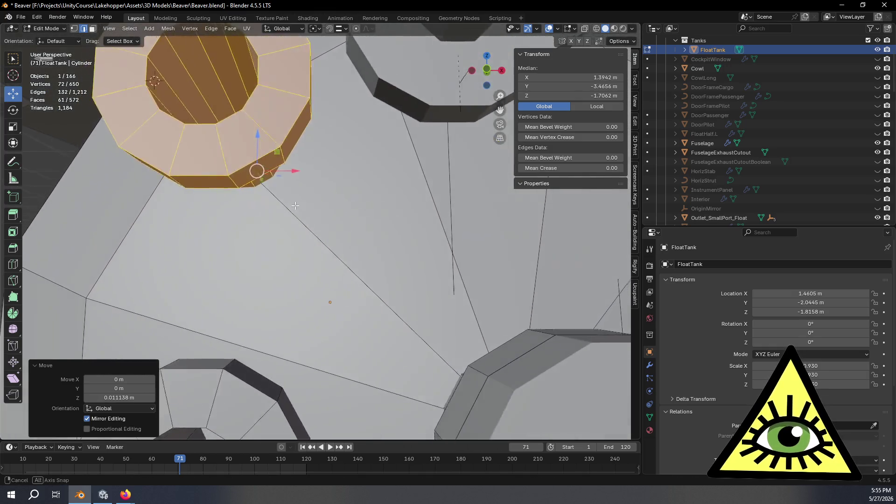
{"action": "left_click", "coordinate": [488, 70]}
{"action": "mouse_move", "coordinate": [352, 205]}
{"action": "middle_mouse_down"}
{"action": "mouse_move", "coordinate": [317, 240]}
{"action": "mouse_move", "coordinate": [293, 241]}
{"action": "middle_mouse_up"}
{"action": "left_click", "coordinate": [219, 229], "text": "shift"}
{"action": "left_click", "coordinate": [219, 228], "text": "shift"}
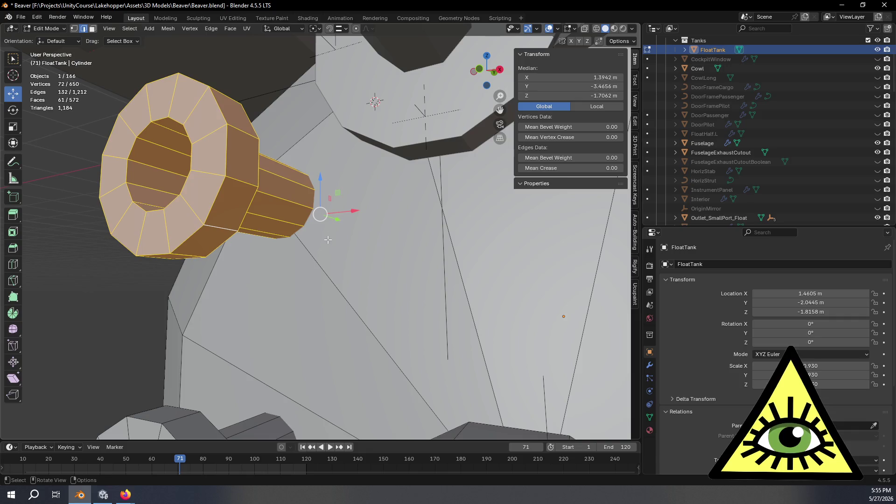
{"action": "left_click", "coordinate": [482, 70]}
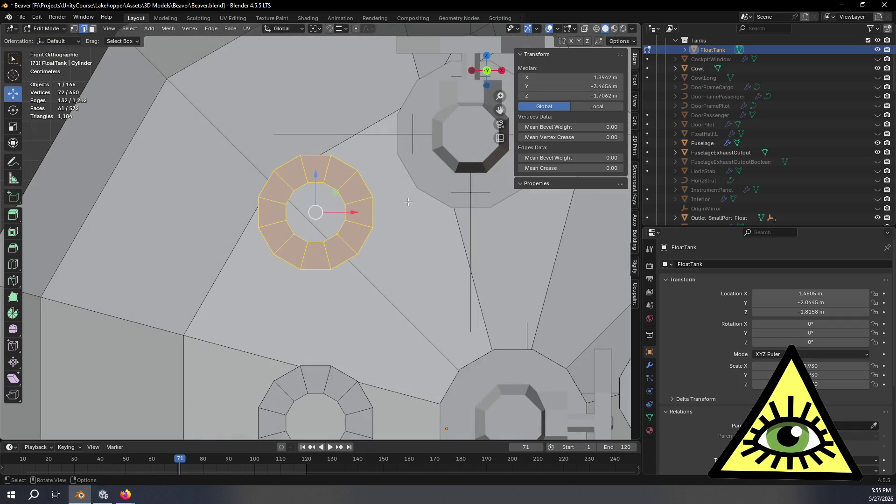
{"action": "key", "text": "g"}
{"action": "key", "text": "z"}
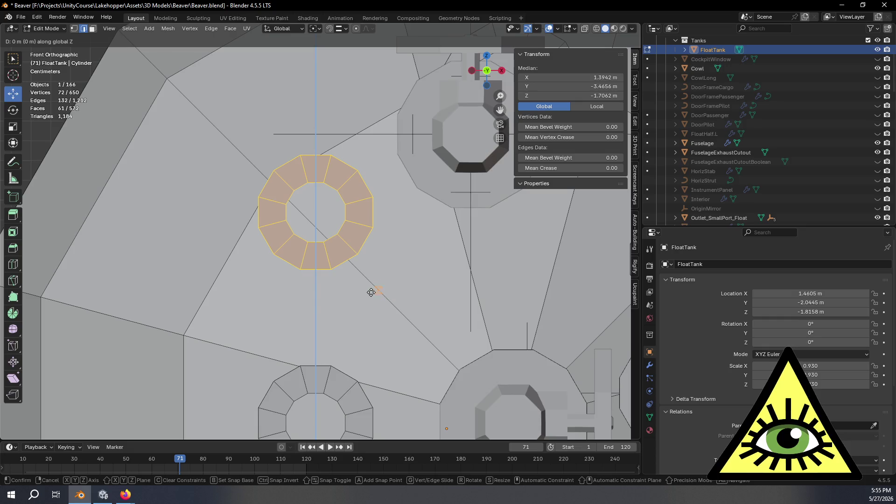
{"action": "left_click", "coordinate": [372, 292]}
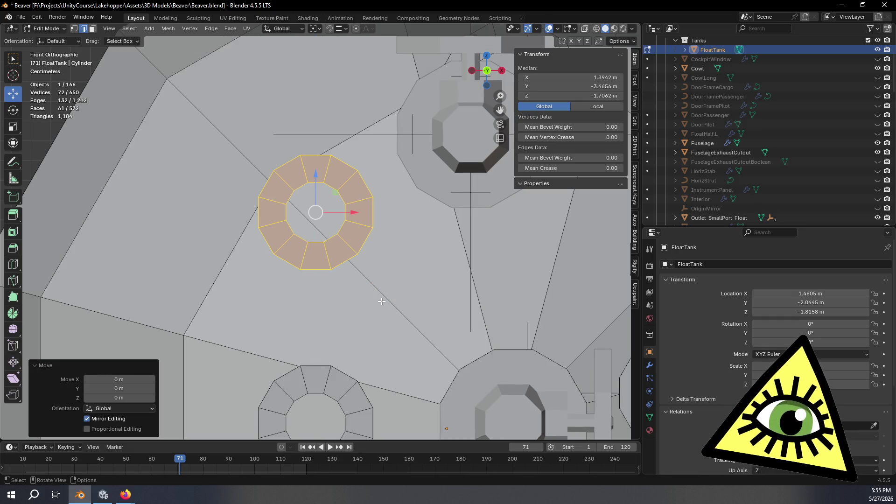
- Adjust the snapping options, lower the ring 0.02 m, then nudge it slightly upward
{"action": "left_click", "coordinate": [346, 30]}
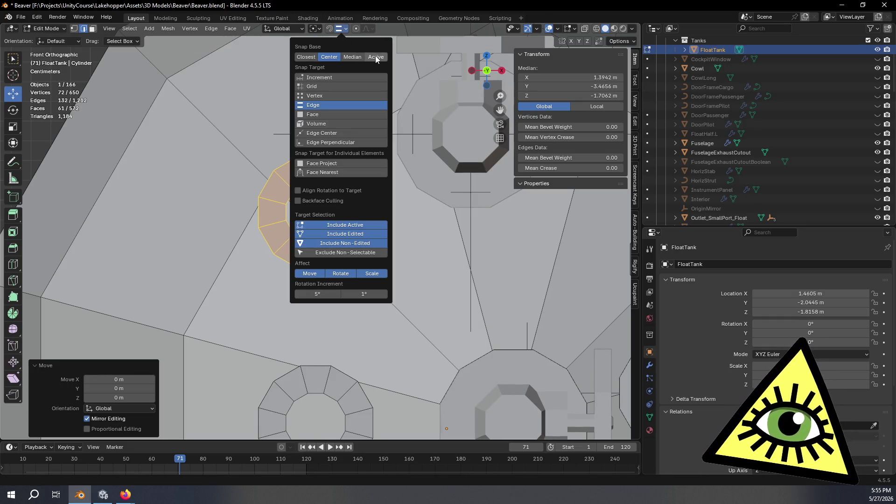
{"action": "key", "text": "g"}
{"action": "key", "text": "z"}
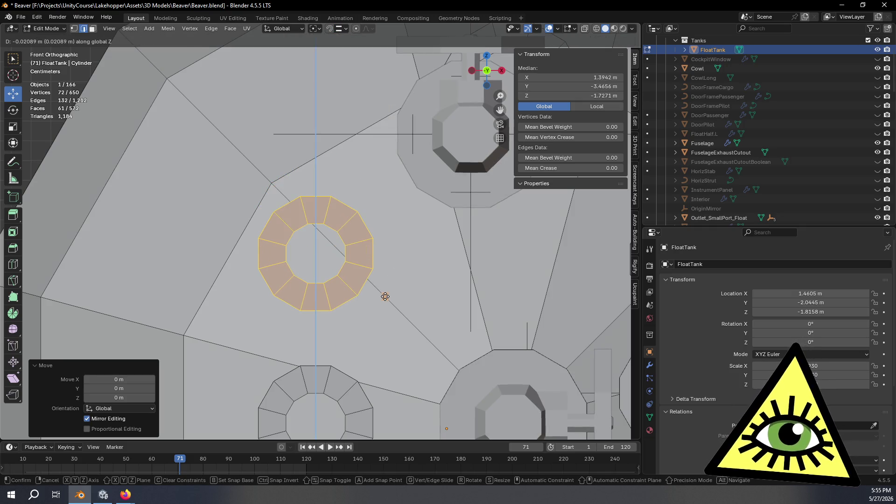
{"action": "left_click", "coordinate": [385, 296]}
{"action": "left_click", "coordinate": [346, 30]}
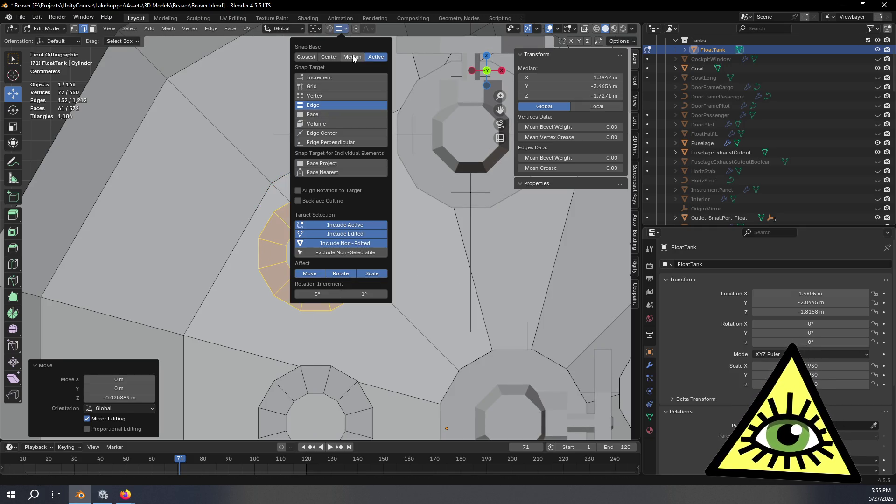
{"action": "key", "text": "g"}
{"action": "key", "text": "z"}
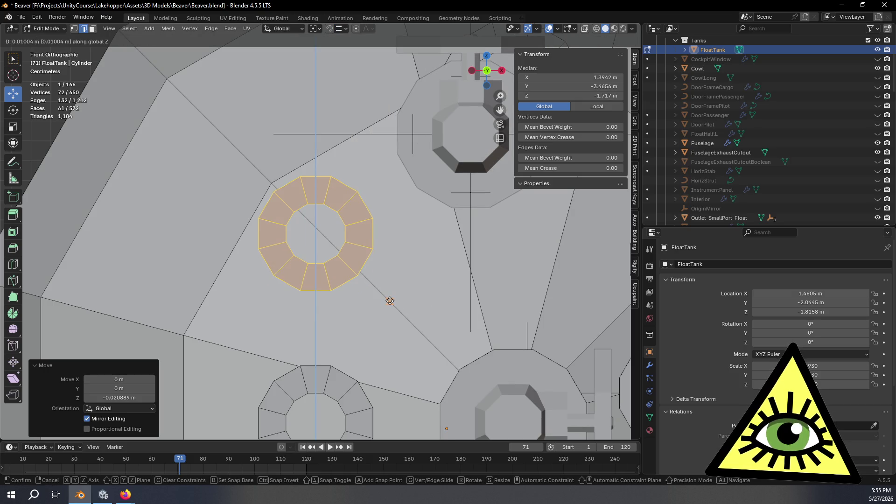
{"action": "left_click", "coordinate": [390, 301]}
- Zoom onto the ring's outer corner and make a final tiny Z nudge to median -1.7138 m
{"action": "scroll", "coordinate": [442, 302], "scroll_direction": "up", "scroll_amount": 4}
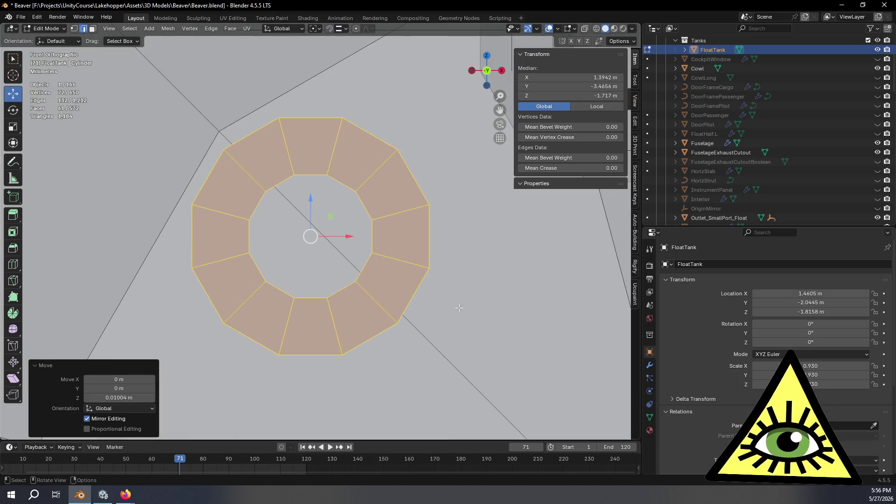
{"action": "key", "text": "g"}
{"action": "key", "text": "z"}
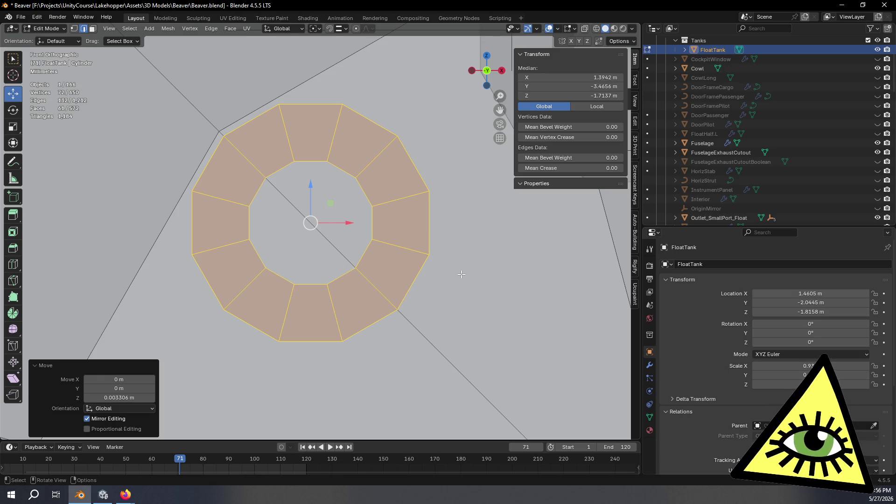
{"action": "scroll", "coordinate": [483, 298], "scroll_direction": "up", "scroll_amount": 6}
{"action": "mouse_move", "coordinate": [482, 298]}
{"action": "middle_mouse_down", "text": "shift"}
{"action": "mouse_move", "coordinate": [369, 250]}
{"action": "mouse_move", "coordinate": [386, 269]}
{"action": "middle_mouse_up", "text": "shift"}
{"action": "scroll", "coordinate": [369, 250], "scroll_direction": "up", "scroll_amount": 4}
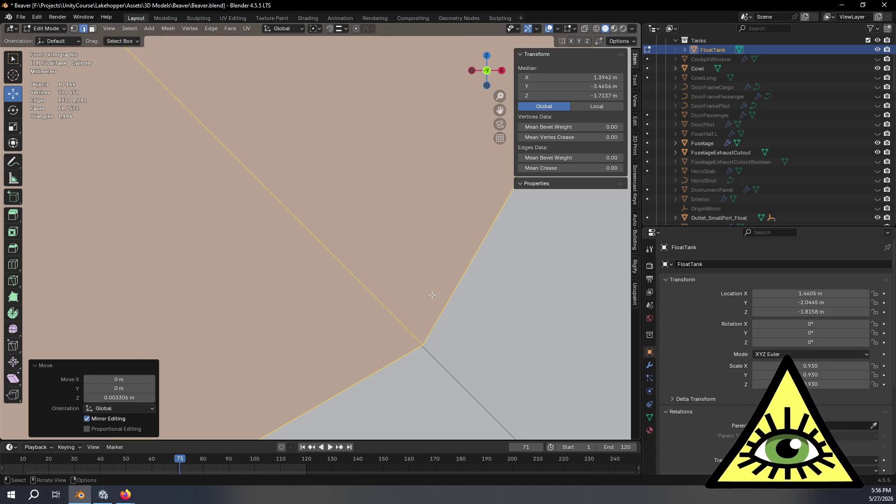
{"action": "key", "text": "g"}
{"action": "key", "text": "z"}
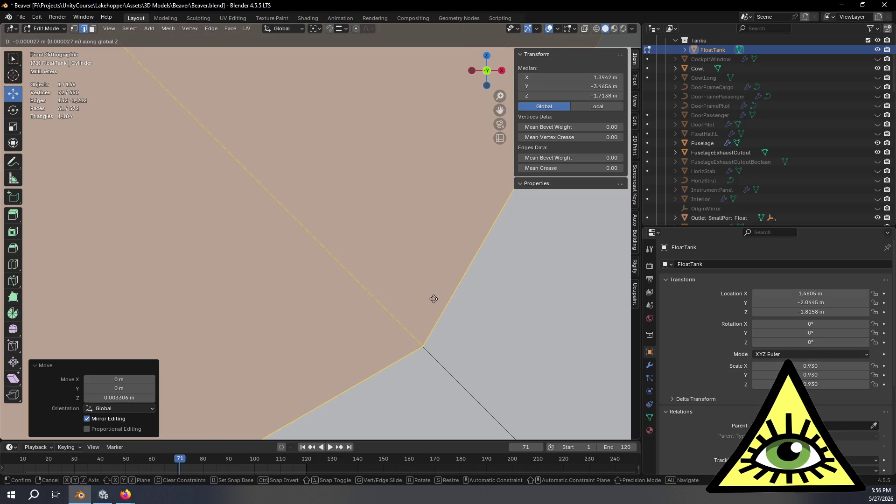
{"action": "left_click", "coordinate": [434, 300]}
{"action": "scroll", "coordinate": [434, 299], "scroll_direction": "down", "scroll_amount": 8}
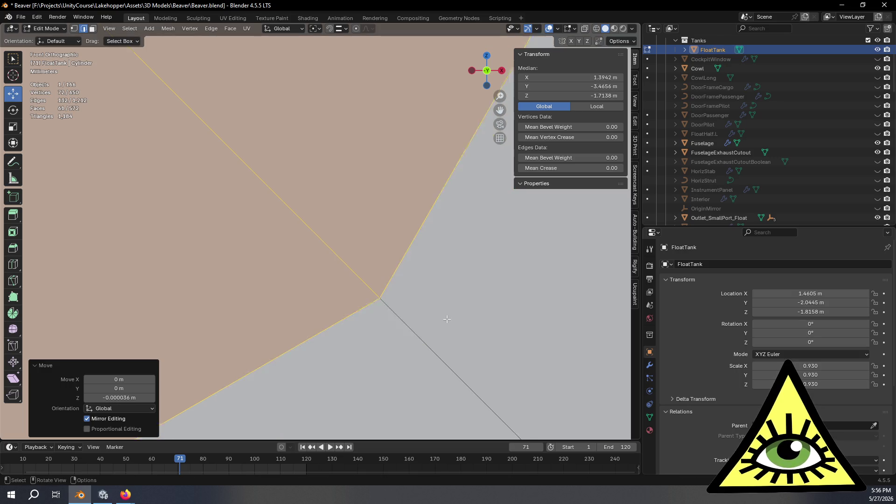
{"action": "mouse_move", "coordinate": [374, 280]}
{"action": "middle_mouse_down"}
{"action": "mouse_move", "coordinate": [337, 313]}
{"action": "mouse_move", "coordinate": [407, 282]}
{"action": "mouse_move", "coordinate": [530, 327]}
{"action": "mouse_move", "coordinate": [415, 266]}
{"action": "mouse_move", "coordinate": [418, 241]}
{"action": "mouse_move", "coordinate": [419, 253]}
{"action": "mouse_move", "coordinate": [440, 256]}
{"action": "mouse_move", "coordinate": [442, 144]}
{"action": "middle_mouse_up"}
{"action": "scroll", "coordinate": [337, 313], "scroll_direction": "down", "scroll_amount": 5}
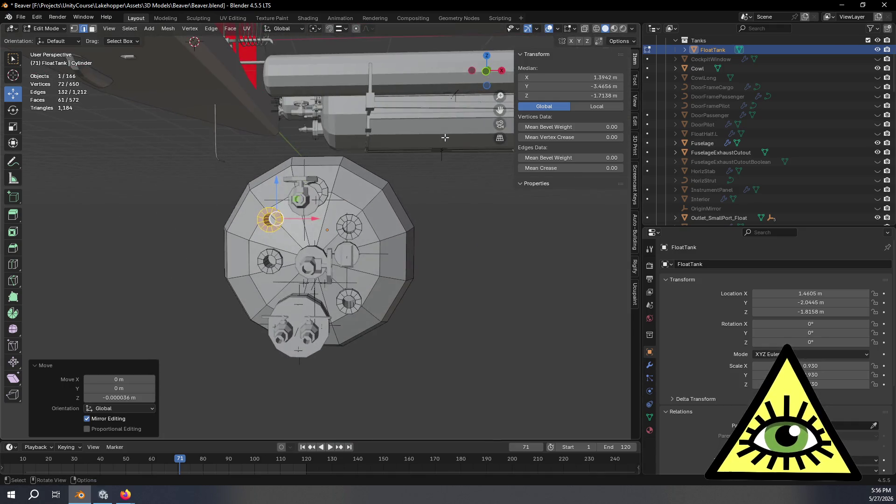
- Select the tank body's face ring and snap the 3D cursor to its centre
{"action": "left_click", "coordinate": [485, 71]}
{"action": "scroll", "coordinate": [423, 215], "scroll_direction": "up", "scroll_amount": 5}
{"action": "scroll", "coordinate": [422, 216], "scroll_direction": "down", "scroll_amount": 4}
{"action": "middle_click_drag", "start_coordinate": [423, 216], "coordinate": [349, 272]}
{"action": "left_click", "coordinate": [92, 28]}
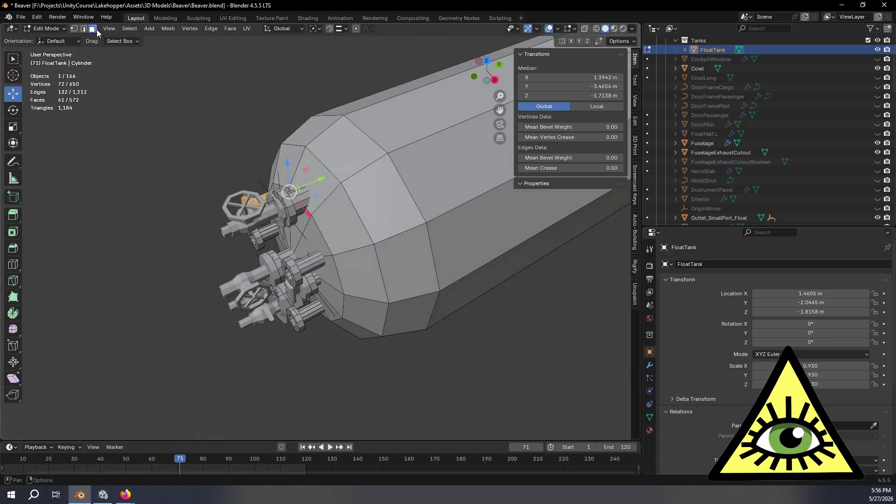
{"action": "left_click", "coordinate": [422, 199], "text": "alt"}
{"action": "scroll", "coordinate": [422, 200], "scroll_direction": "down", "scroll_amount": 3}
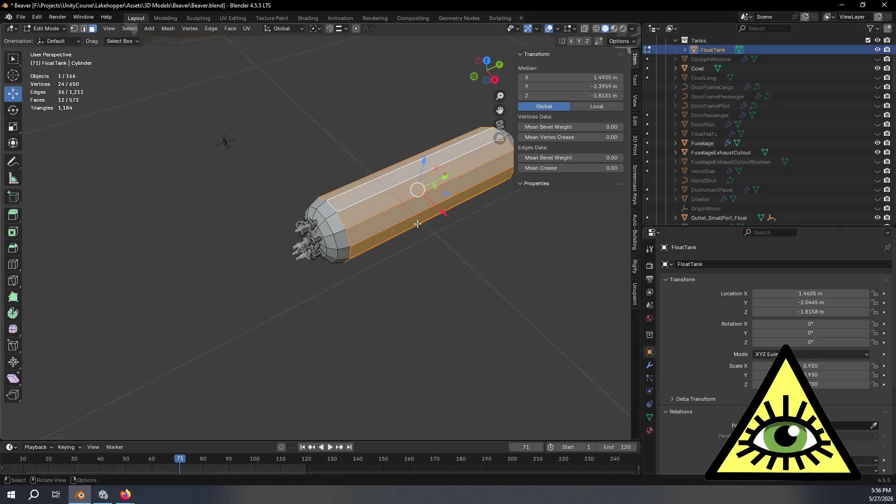
{"action": "key", "text": "shift+s"}
{"action": "left_click", "coordinate": [409, 272]}
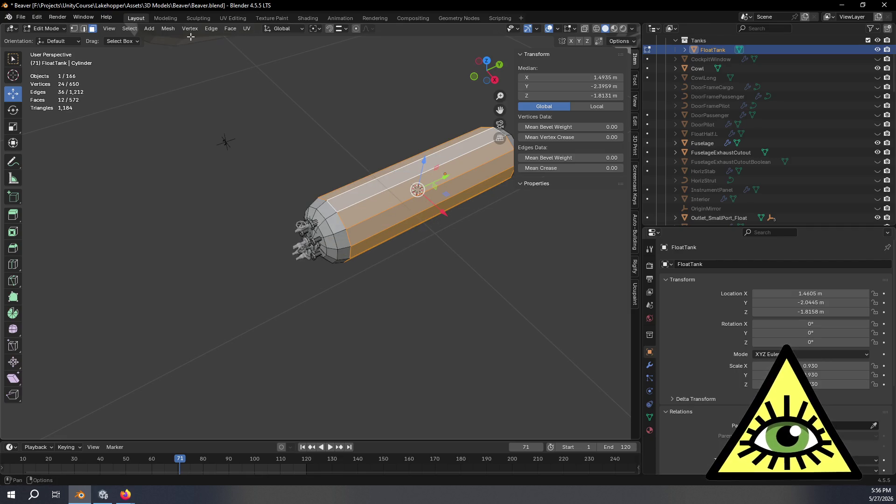
- Set FloatTank's origin to the 3D cursor (1.4935, -2.3959, -1.8131 m) and view the end cap from the front
{"action": "key", "text": "Tab"}
{"action": "left_click", "coordinate": [148, 28]}
{"action": "mouse_move", "coordinate": [177, 49]}
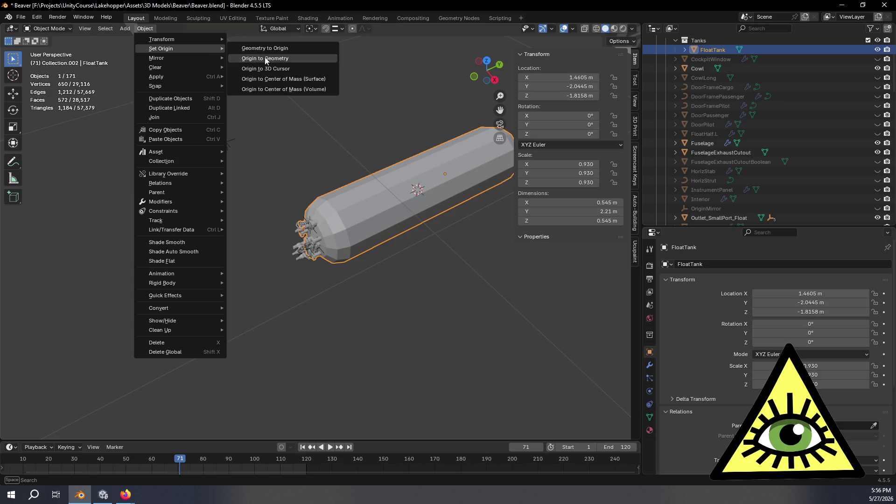
{"action": "left_click", "coordinate": [277, 67]}
{"action": "key", "text": "Tab"}
{"action": "mouse_move", "coordinate": [308, 295]}
{"action": "middle_mouse_down"}
{"action": "mouse_move", "coordinate": [359, 283]}
{"action": "mouse_move", "coordinate": [394, 256]}
{"action": "mouse_move", "coordinate": [459, 140]}
{"action": "middle_mouse_up"}
{"action": "left_click", "coordinate": [484, 76]}
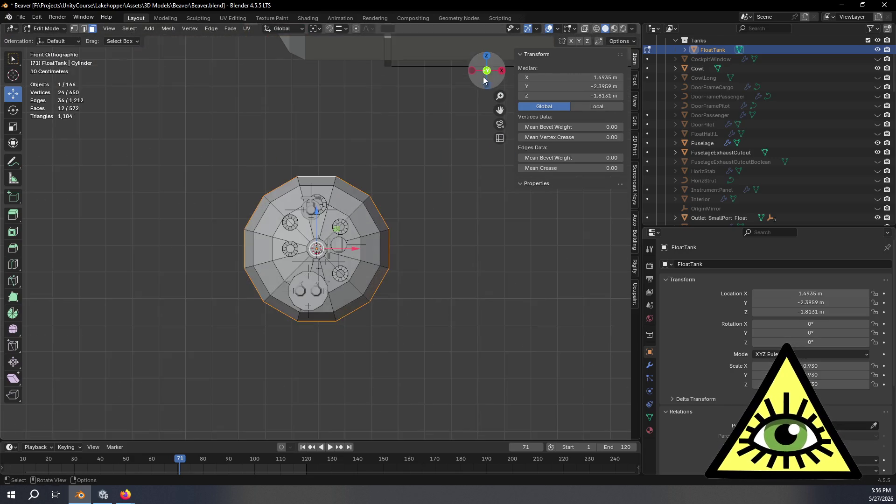
- Delete the upper-right port ring's vertices, then select the whole upper-left ring
{"action": "scroll", "coordinate": [468, 193], "scroll_direction": "up", "scroll_amount": 6}
{"action": "scroll", "coordinate": [464, 218], "scroll_direction": "down", "scroll_amount": 3}
{"action": "scroll", "coordinate": [369, 241], "scroll_direction": "up", "scroll_amount": 5}
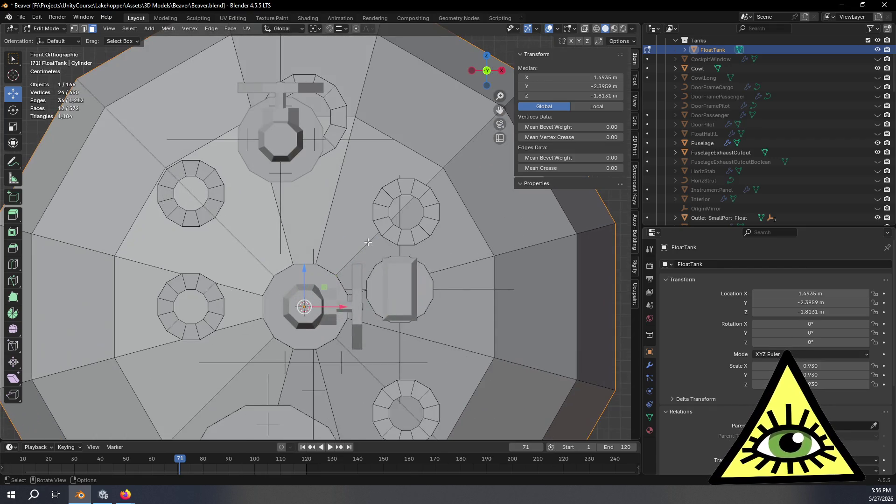
{"action": "left_click", "coordinate": [433, 213]}
{"action": "scroll", "coordinate": [436, 216], "scroll_direction": "down", "scroll_amount": 3}
{"action": "scroll", "coordinate": [436, 215], "scroll_direction": "up", "scroll_amount": 3}
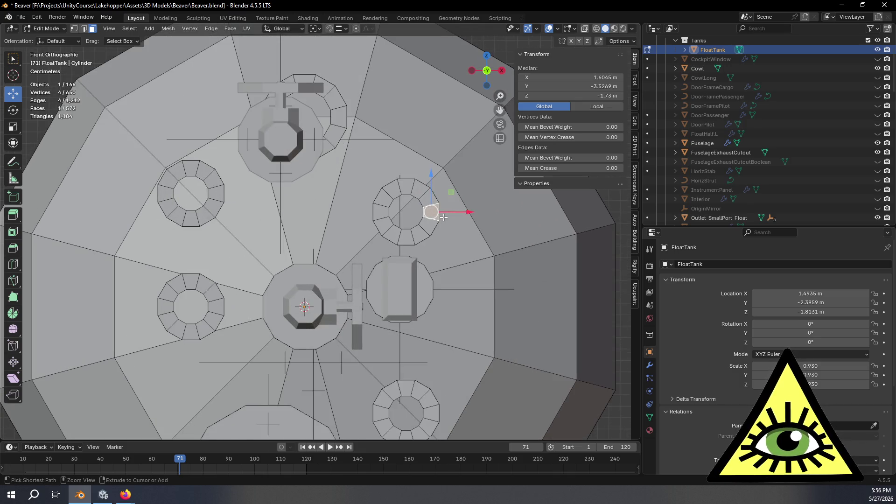
{"action": "key", "text": "ctrl+KP_Add"}
{"action": "key", "text": "ctrl+KP_Add"}
{"action": "key", "text": "ctrl+KP_Add"}
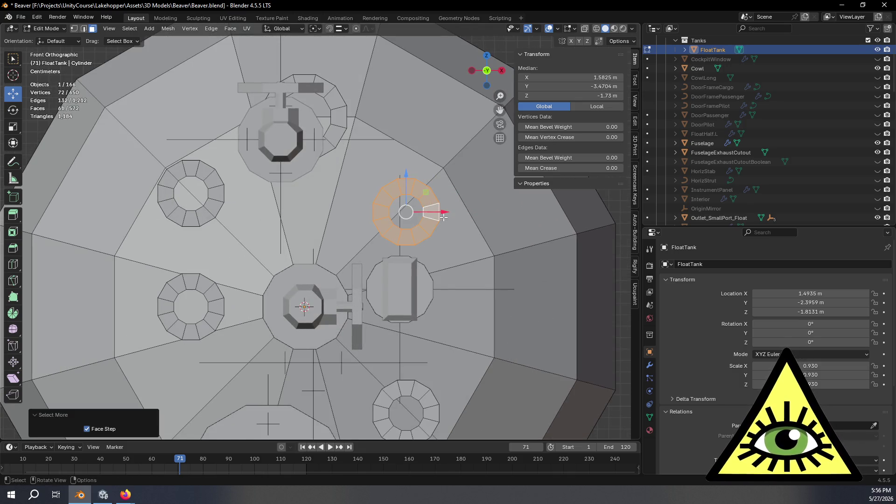
{"action": "key", "text": "x"}
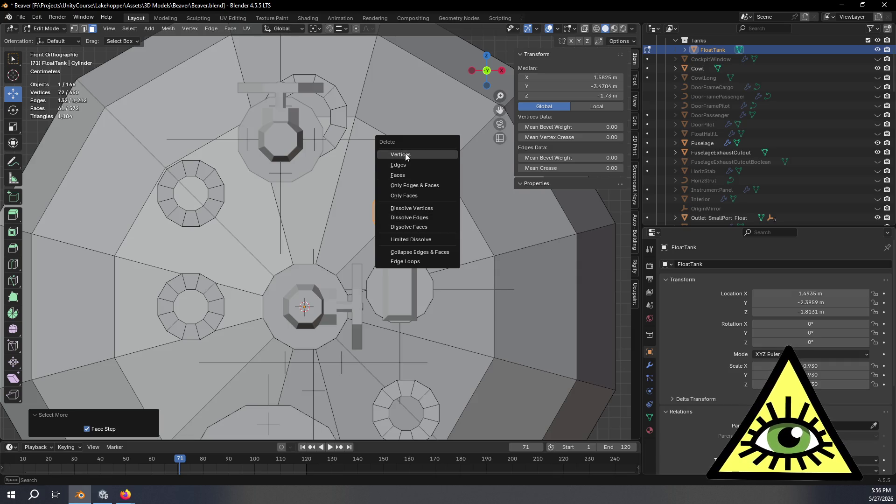
{"action": "left_click", "coordinate": [406, 157]}
{"action": "left_click", "coordinate": [223, 196]}
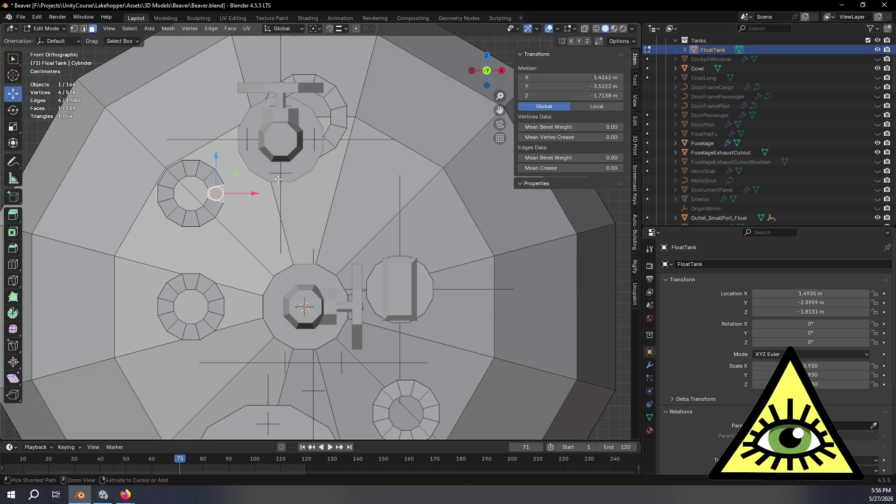
{"action": "key", "text": "ctrl+KP_Add"}
{"action": "key", "text": "ctrl+KP_Add"}
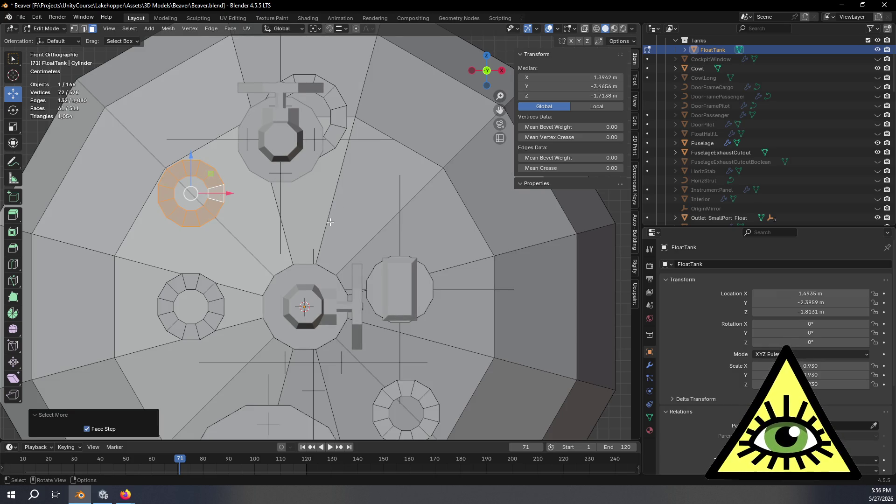
- Duplicate the upper-left port ring and mirror it about the 3D cursor with X scale -1
{"action": "key", "text": "shift+d"}
{"action": "key", "text": "Escape"}
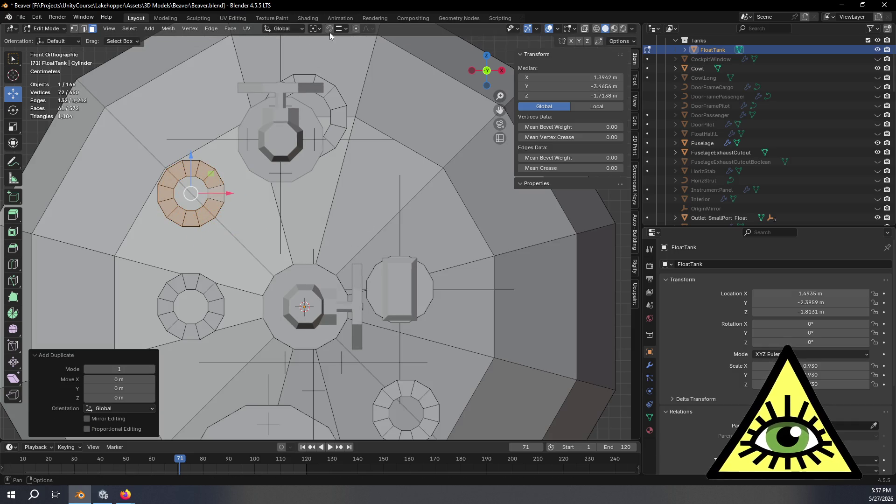
{"action": "left_click", "coordinate": [322, 27]}
{"action": "left_click", "coordinate": [336, 61]}
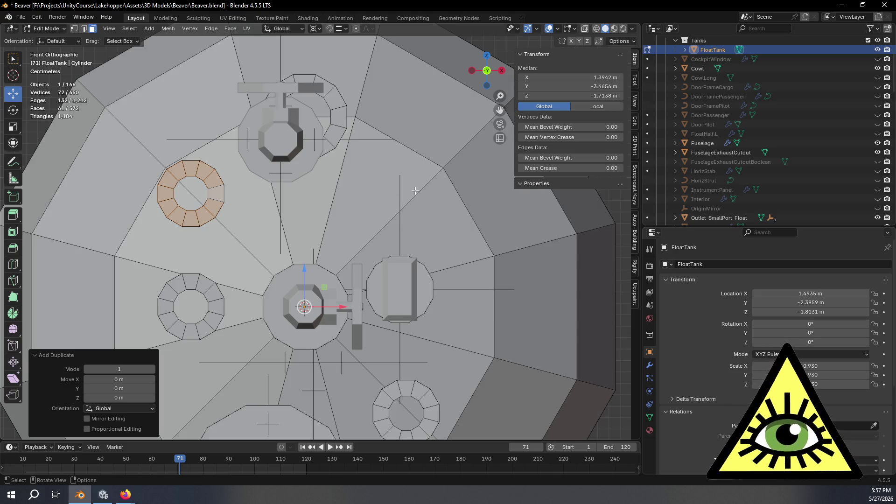
{"action": "key", "text": "s"}
{"action": "key", "text": "x"}
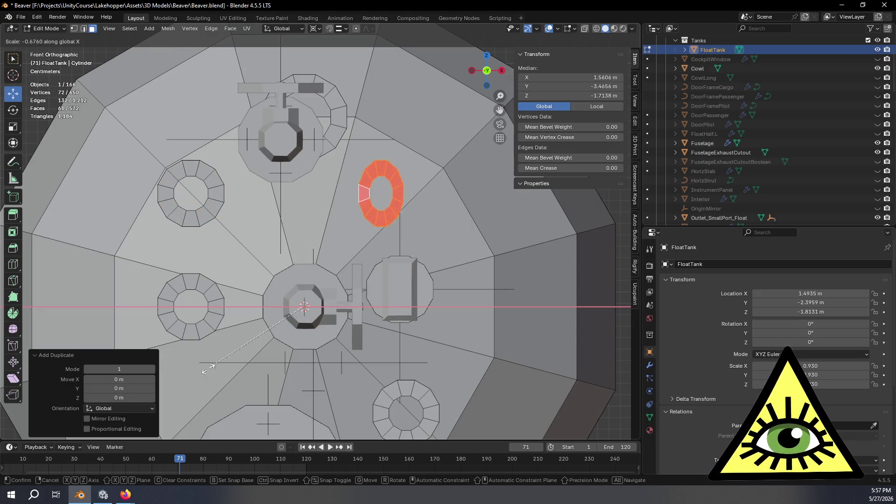
{"action": "left_click", "coordinate": [219, 392]}
{"action": "left_click", "coordinate": [96, 378]}
{"action": "type", "text": "-1"}
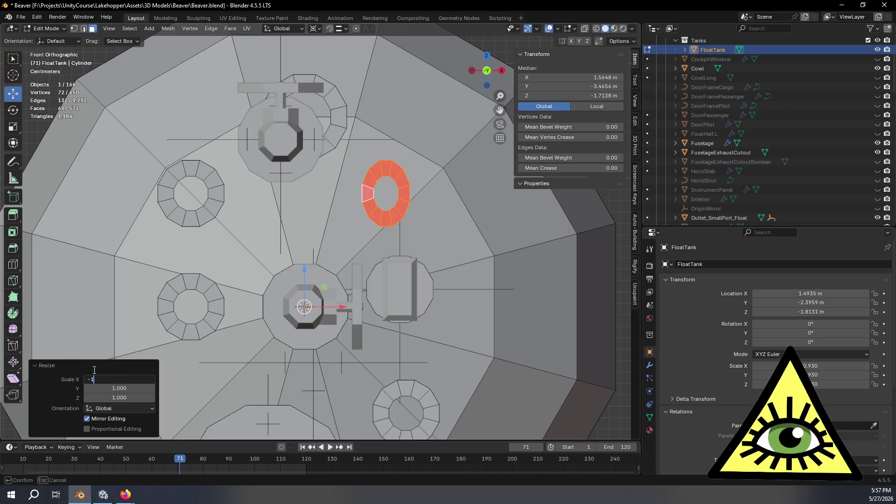
{"action": "key", "text": "Return"}
- Flip the normals of the mirrored ring copy
{"action": "left_click", "coordinate": [168, 29]}
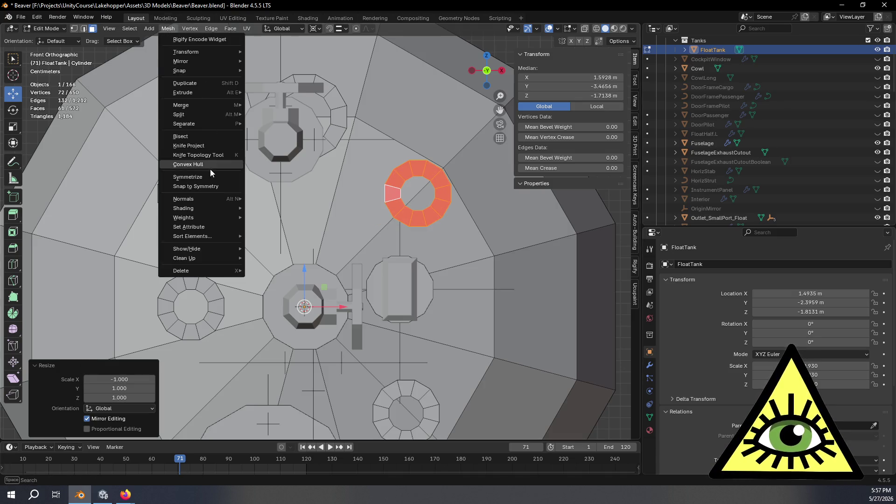
{"action": "mouse_move", "coordinate": [213, 200]}
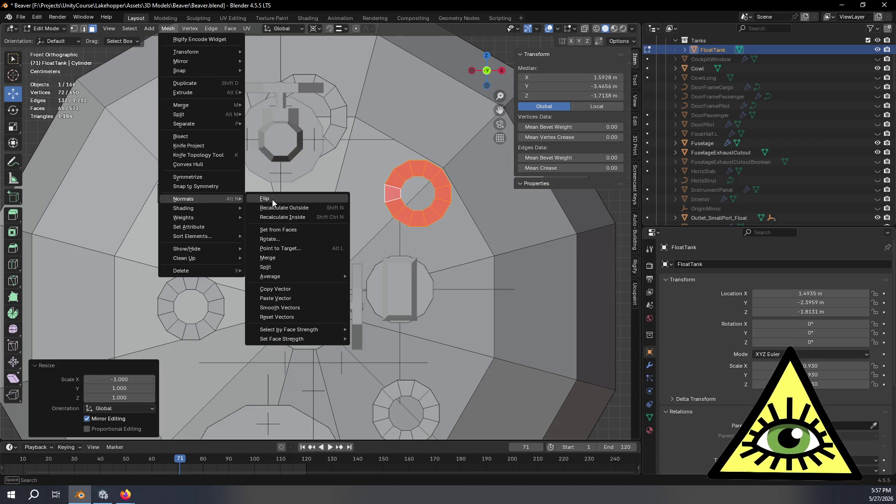
{"action": "left_click", "coordinate": [264, 198]}
{"action": "scroll", "coordinate": [377, 219], "scroll_direction": "down", "scroll_amount": 2}
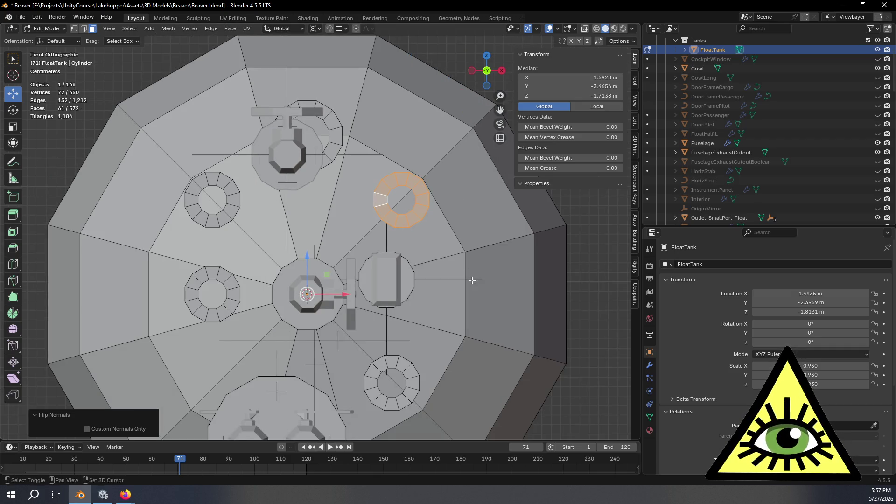
- Delete the lower-right port ring
{"action": "middle_click_drag", "start_coordinate": [437, 247], "coordinate": [404, 179], "text": "shift"}
{"action": "left_click", "coordinate": [383, 310]}
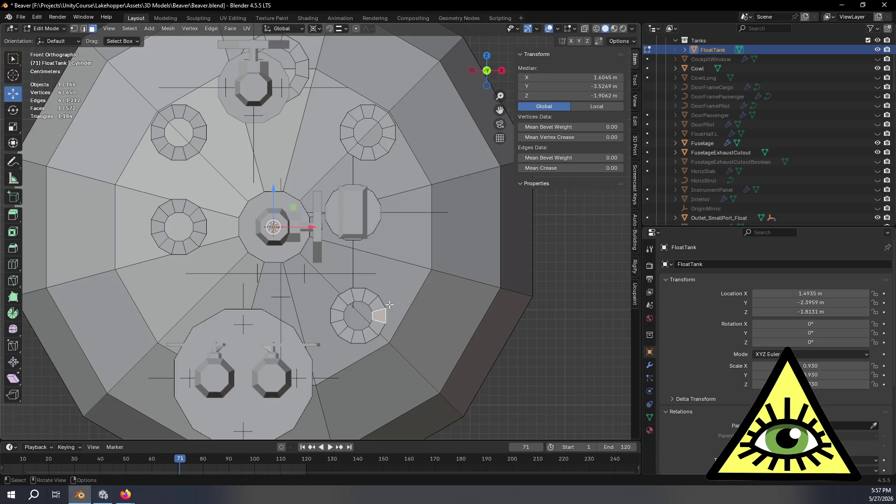
{"action": "key", "text": "ctrl+KP_Add"}
{"action": "key", "text": "ctrl+KP_Add"}
{"action": "key", "text": "ctrl+KP_Add"}
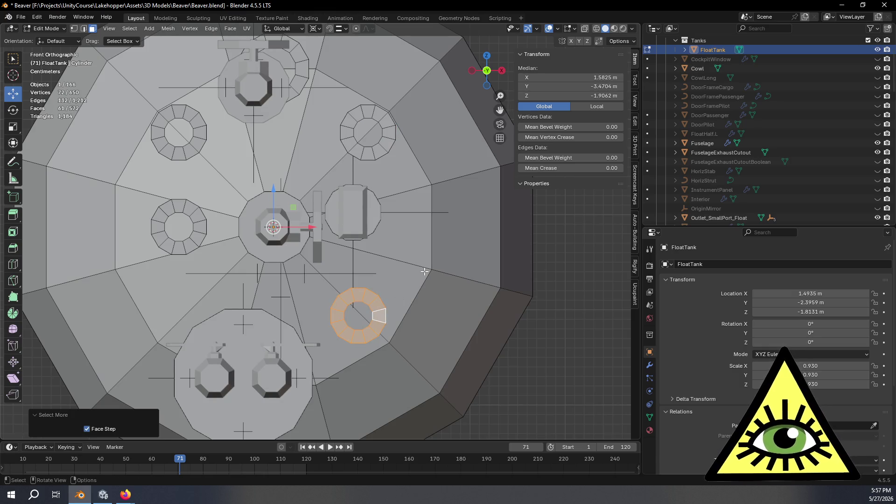
{"action": "key", "text": "x"}
{"action": "left_click", "coordinate": [424, 271]}
- Select the upper-right ring, duplicate it and mirror the copy with Z scale -1
{"action": "key", "text": "alt+z"}
{"action": "key", "text": "alt+z"}
{"action": "left_click", "coordinate": [395, 146]}
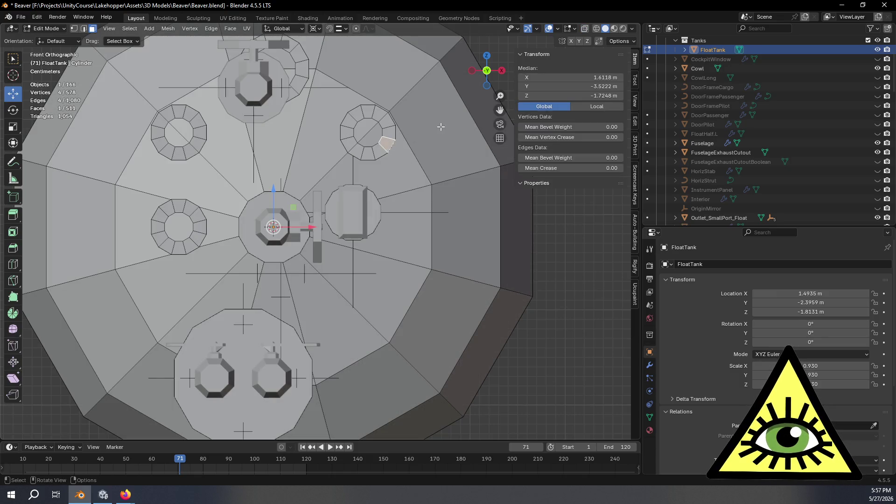
{"action": "key", "text": "ctrl+KP_Add"}
{"action": "key", "text": "ctrl+l"}
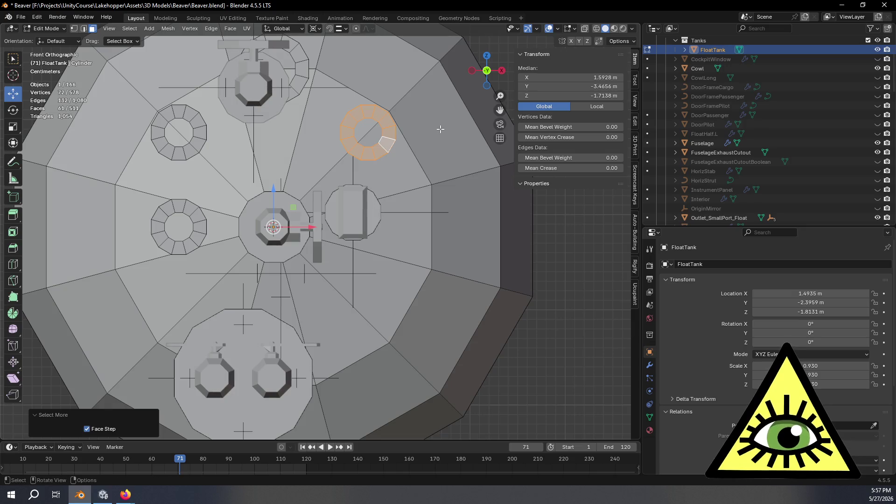
{"action": "key", "text": "shift+d"}
{"action": "key", "text": "Escape"}
{"action": "key", "text": "s"}
{"action": "key", "text": "z"}
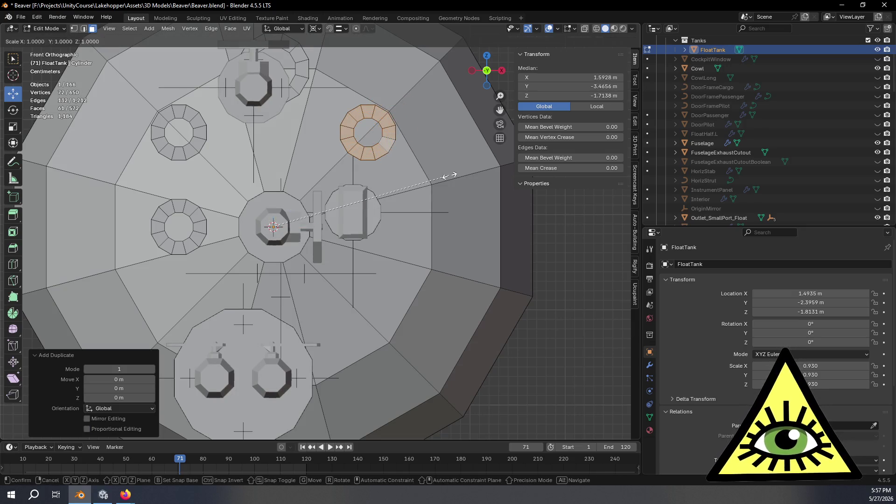
{"action": "left_click", "coordinate": [283, 252]}
{"action": "left_click", "coordinate": [119, 398]}
{"action": "type", "text": "-1"}
{"action": "key", "text": "Return"}
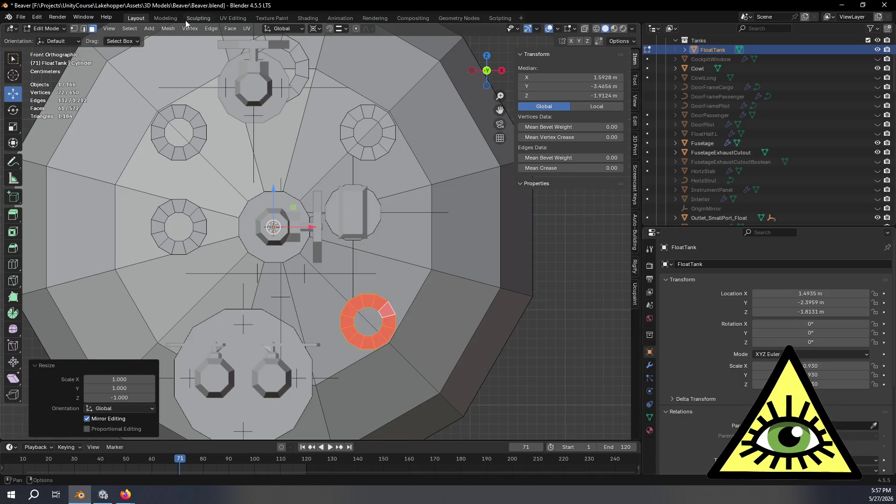
- Flip the Z-mirrored copy's normals and check the end cap from the front view
{"action": "left_click", "coordinate": [168, 28]}
{"action": "mouse_move", "coordinate": [210, 199]}
{"action": "left_click", "coordinate": [255, 197]}
{"action": "scroll", "coordinate": [425, 291], "scroll_direction": "down", "scroll_amount": 2}
{"action": "mouse_move", "coordinate": [429, 288]}
{"action": "middle_mouse_down"}
{"action": "mouse_move", "coordinate": [276, 294]}
{"action": "mouse_move", "coordinate": [396, 292]}
{"action": "mouse_move", "coordinate": [345, 291]}
{"action": "mouse_move", "coordinate": [355, 290]}
{"action": "mouse_move", "coordinate": [351, 361]}
{"action": "mouse_move", "coordinate": [373, 308]}
{"action": "mouse_move", "coordinate": [446, 200]}
{"action": "mouse_move", "coordinate": [411, 204]}
{"action": "middle_mouse_up"}
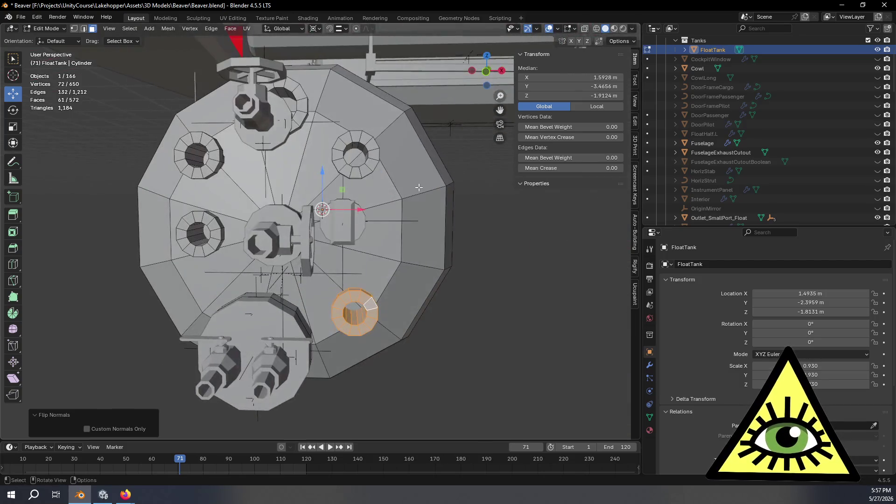
{"action": "left_click", "coordinate": [486, 72]}
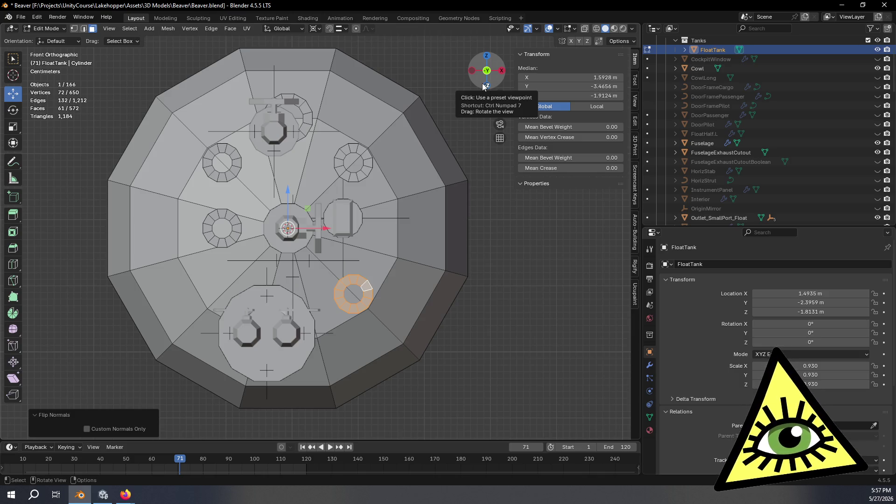
- In Object Mode, move Outlet_SmallPort_Float into the Tanks collection in the Outliner
{"action": "key", "text": "Tab"}
{"action": "mouse_move", "coordinate": [404, 201]}
{"action": "middle_mouse_down"}
{"action": "mouse_move", "coordinate": [370, 240]}
{"action": "mouse_move", "coordinate": [413, 247]}
{"action": "mouse_move", "coordinate": [385, 230]}
{"action": "mouse_move", "coordinate": [236, 237]}
{"action": "mouse_move", "coordinate": [304, 229]}
{"action": "mouse_move", "coordinate": [375, 264]}
{"action": "middle_mouse_up"}
{"action": "scroll", "coordinate": [728, 181], "scroll_direction": "up", "scroll_amount": 2}
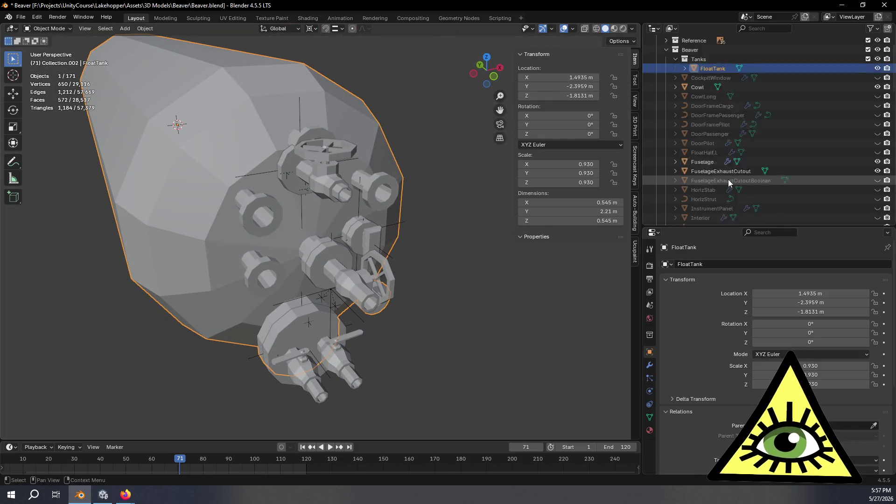
{"action": "scroll", "coordinate": [729, 183], "scroll_direction": "down", "scroll_amount": 3}
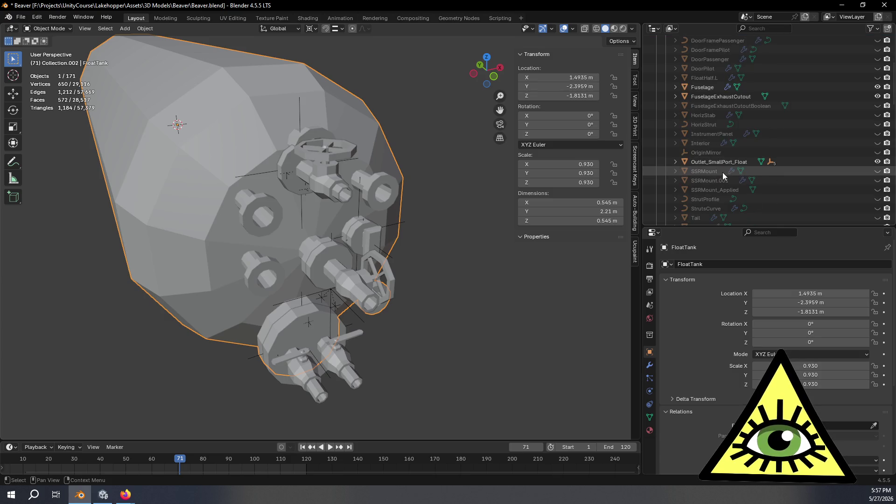
{"action": "mouse_move", "coordinate": [722, 163]}
{"action": "left_mouse_down"}
{"action": "mouse_move", "coordinate": [729, 43]}
{"action": "mouse_move", "coordinate": [707, 94]}
{"action": "mouse_move", "coordinate": [715, 97]}
{"action": "left_mouse_up"}
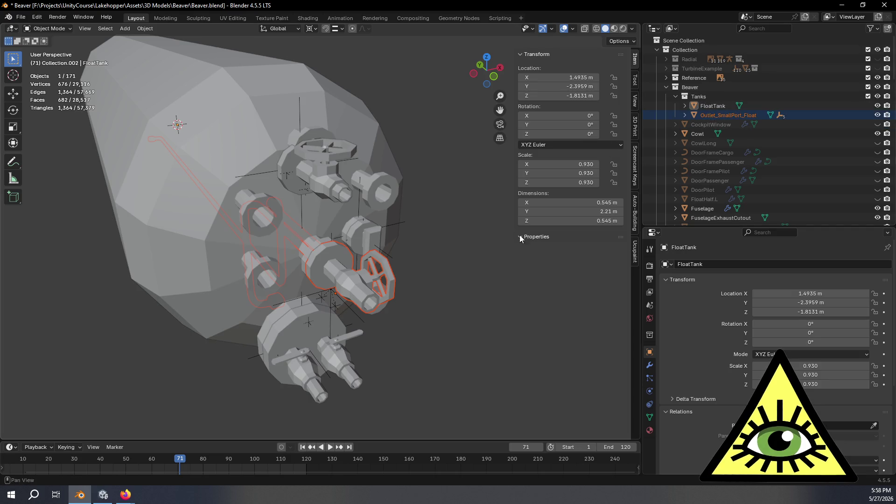
- Clear the selection, collapse the Tanks collection, and orbit to inspect the tank
{"action": "left_click", "coordinate": [489, 312]}
{"action": "mouse_move", "coordinate": [520, 307]}
{"action": "middle_mouse_down"}
{"action": "mouse_move", "coordinate": [391, 292]}
{"action": "mouse_move", "coordinate": [431, 296]}
{"action": "middle_mouse_up"}
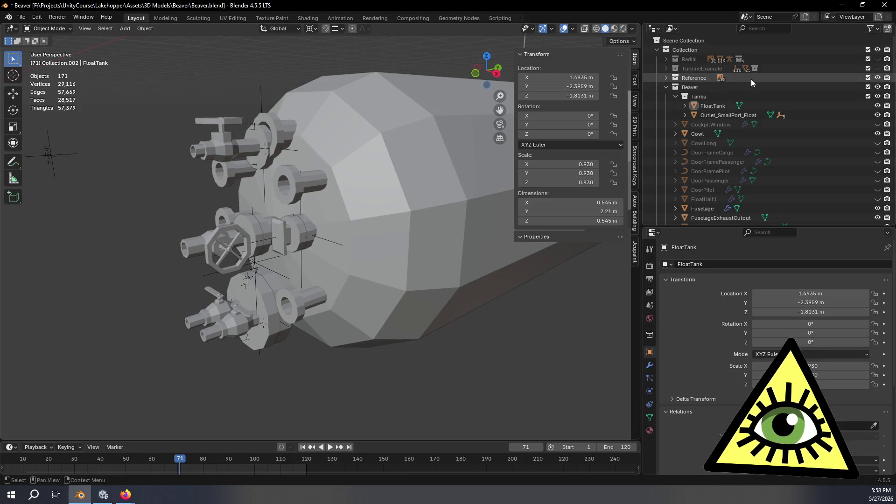
{"action": "left_click", "coordinate": [684, 105]}
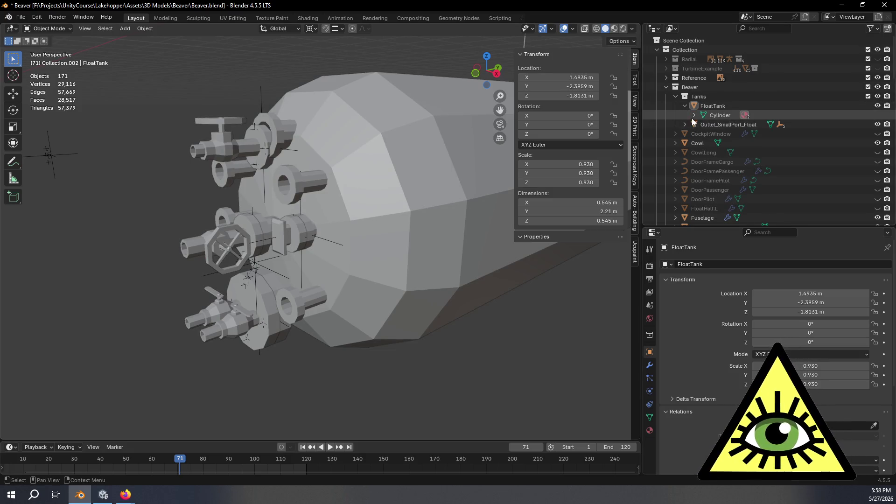
{"action": "left_click", "coordinate": [684, 106]}
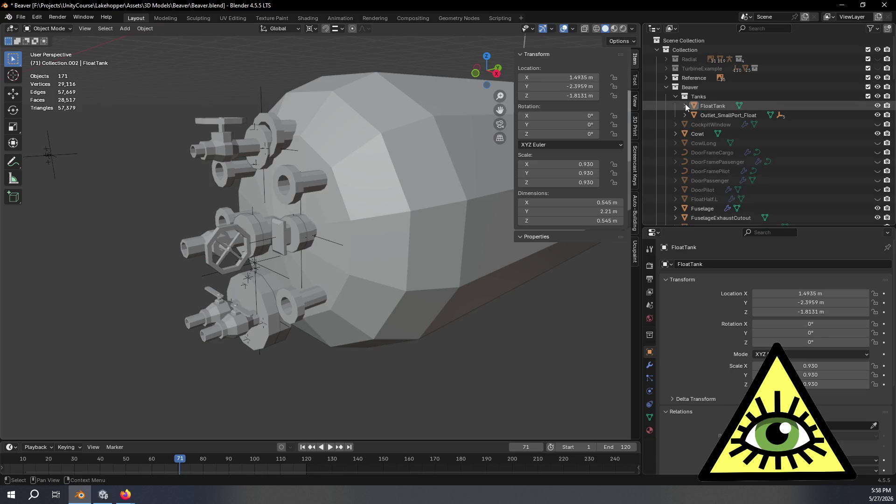
{"action": "left_click", "coordinate": [674, 97]}
{"action": "middle_click_drag", "start_coordinate": [410, 176], "coordinate": [451, 225]}
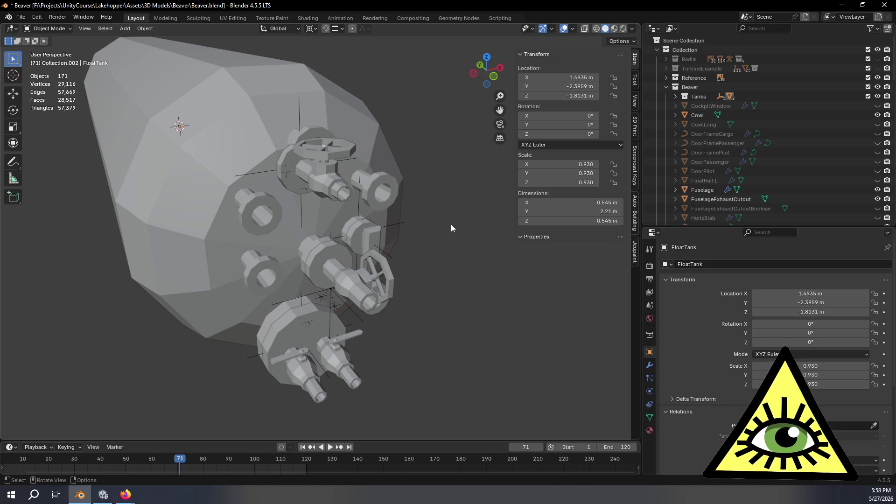
{"action": "mouse_move", "coordinate": [451, 224]}
{"action": "middle_mouse_down"}
{"action": "mouse_move", "coordinate": [309, 214]}
{"action": "mouse_move", "coordinate": [372, 233]}
{"action": "mouse_move", "coordinate": [384, 217]}
{"action": "mouse_move", "coordinate": [399, 224]}
{"action": "mouse_move", "coordinate": [403, 209]}
{"action": "middle_mouse_up"}
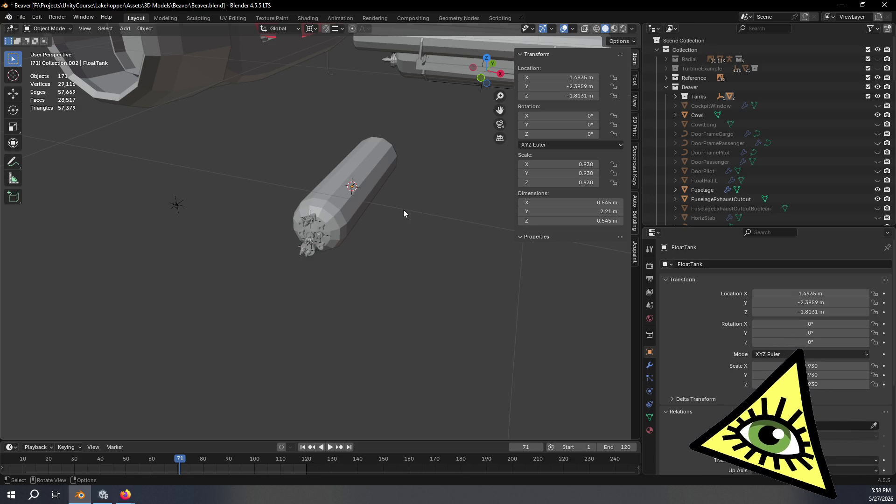
{"action": "mouse_move", "coordinate": [376, 191]}
{"action": "middle_mouse_down"}
{"action": "mouse_move", "coordinate": [362, 162]}
{"action": "mouse_move", "coordinate": [420, 208]}
{"action": "middle_mouse_up"}
- Return the tank to object mode, unhide FloatHalf.L, and enable X-ray shading
{"action": "key", "text": "Tab"}
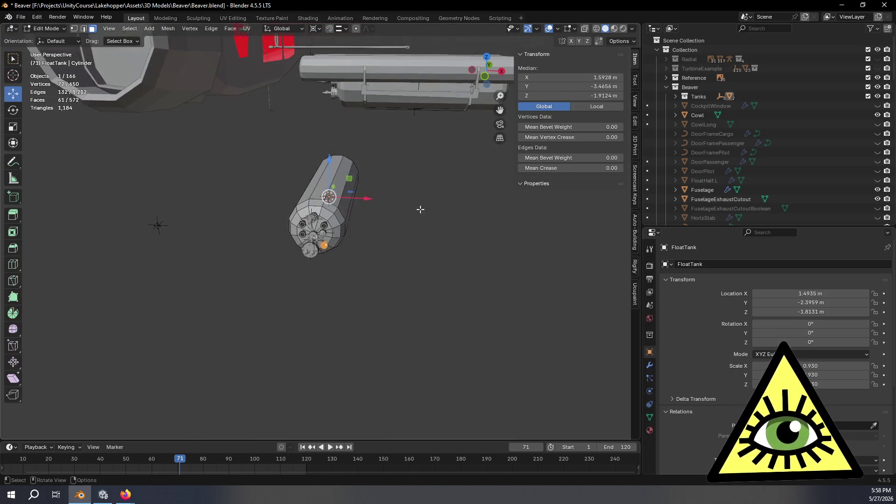
{"action": "key", "text": "Tab"}
{"action": "scroll", "coordinate": [746, 117], "scroll_direction": "down", "scroll_amount": 4}
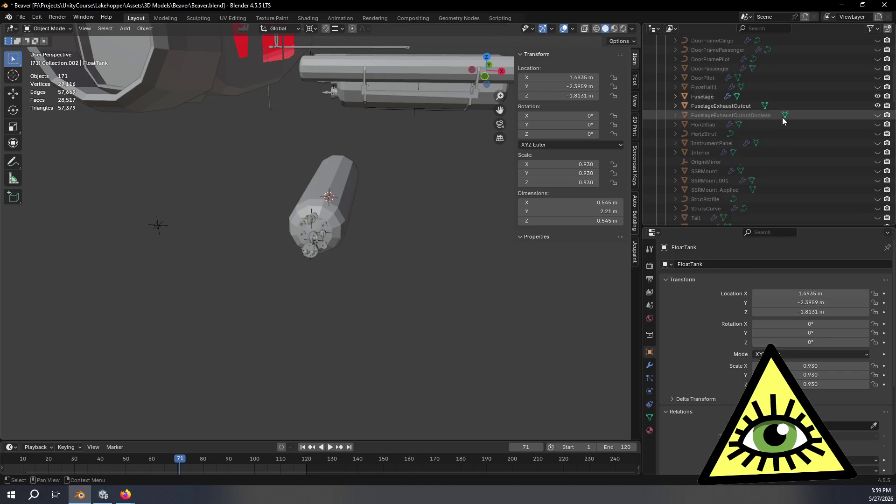
{"action": "left_click", "coordinate": [877, 105]}
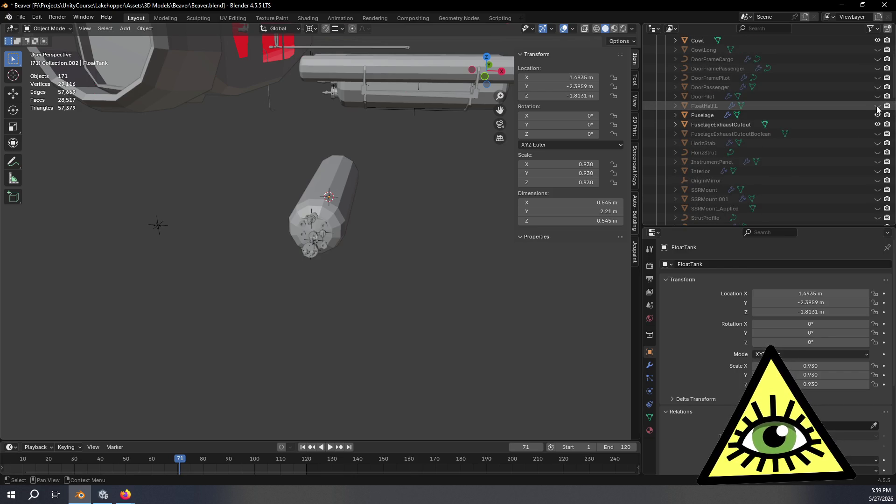
{"action": "key", "text": "alt+z"}
- Orbit around the float tank, checking it from the side and from the top orthographic view
{"action": "mouse_move", "coordinate": [453, 221]}
{"action": "middle_mouse_down"}
{"action": "mouse_move", "coordinate": [438, 242]}
{"action": "mouse_move", "coordinate": [365, 242]}
{"action": "mouse_move", "coordinate": [355, 233]}
{"action": "mouse_move", "coordinate": [452, 292]}
{"action": "mouse_move", "coordinate": [594, 338]}
{"action": "mouse_move", "coordinate": [160, 236]}
{"action": "mouse_move", "coordinate": [216, 264]}
{"action": "middle_mouse_up"}
{"action": "scroll", "coordinate": [216, 263], "scroll_direction": "down", "scroll_amount": 5}
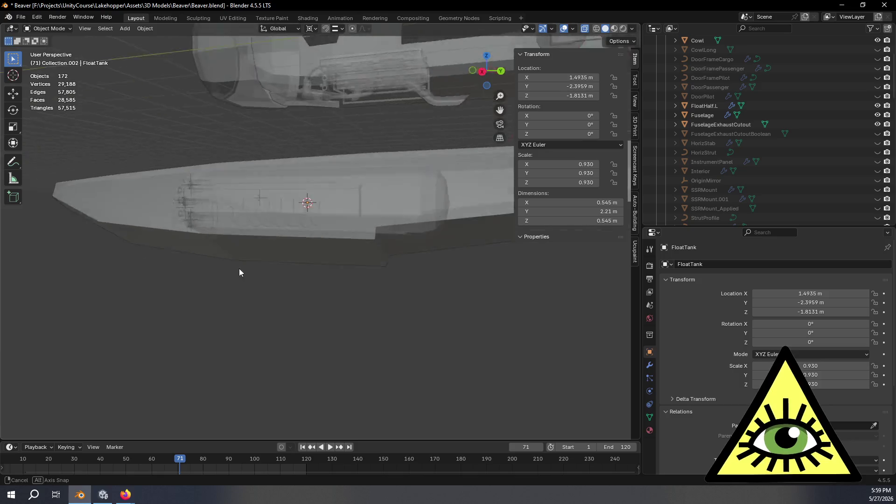
{"action": "mouse_move", "coordinate": [344, 269]}
{"action": "middle_mouse_down"}
{"action": "mouse_move", "coordinate": [422, 254]}
{"action": "mouse_move", "coordinate": [349, 291]}
{"action": "mouse_move", "coordinate": [358, 311]}
{"action": "mouse_move", "coordinate": [437, 277]}
{"action": "mouse_move", "coordinate": [427, 248]}
{"action": "middle_mouse_up"}
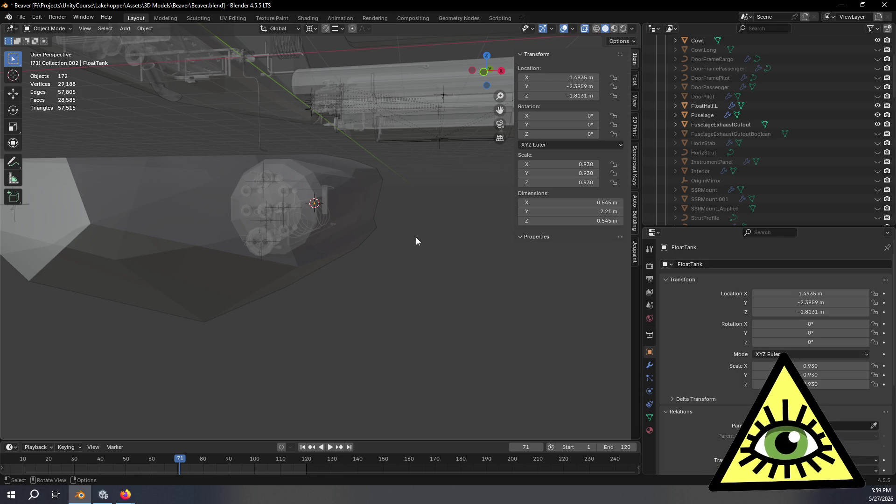
{"action": "mouse_move", "coordinate": [416, 241]}
{"action": "middle_mouse_down"}
{"action": "mouse_move", "coordinate": [405, 230]}
{"action": "mouse_move", "coordinate": [418, 237]}
{"action": "mouse_move", "coordinate": [415, 299]}
{"action": "mouse_move", "coordinate": [420, 289]}
{"action": "mouse_move", "coordinate": [343, 231]}
{"action": "mouse_move", "coordinate": [341, 192]}
{"action": "mouse_move", "coordinate": [383, 179]}
{"action": "mouse_move", "coordinate": [302, 224]}
{"action": "mouse_move", "coordinate": [310, 210]}
{"action": "mouse_move", "coordinate": [348, 199]}
{"action": "mouse_move", "coordinate": [373, 206]}
{"action": "mouse_move", "coordinate": [323, 197]}
{"action": "mouse_move", "coordinate": [367, 200]}
{"action": "middle_mouse_up"}
{"action": "left_click", "coordinate": [487, 64]}
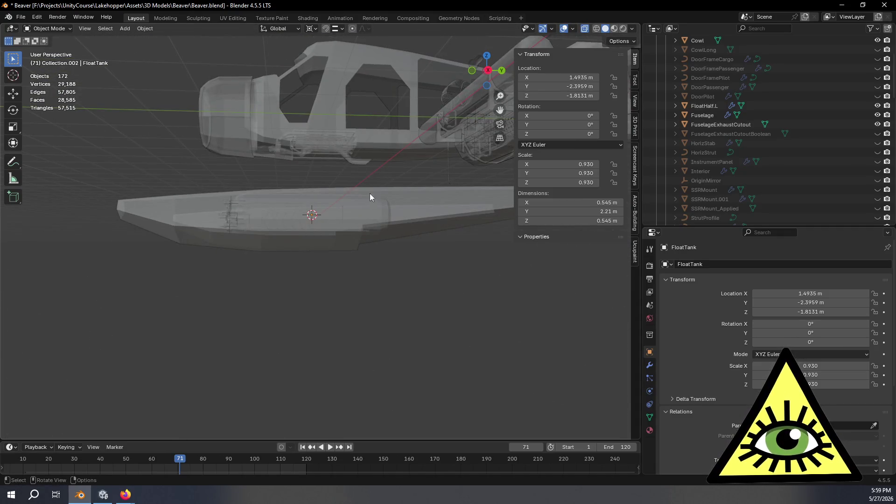
{"action": "mouse_move", "coordinate": [230, 219]}
{"action": "middle_mouse_down"}
{"action": "mouse_move", "coordinate": [284, 198]}
{"action": "mouse_move", "coordinate": [333, 279]}
{"action": "middle_mouse_up"}
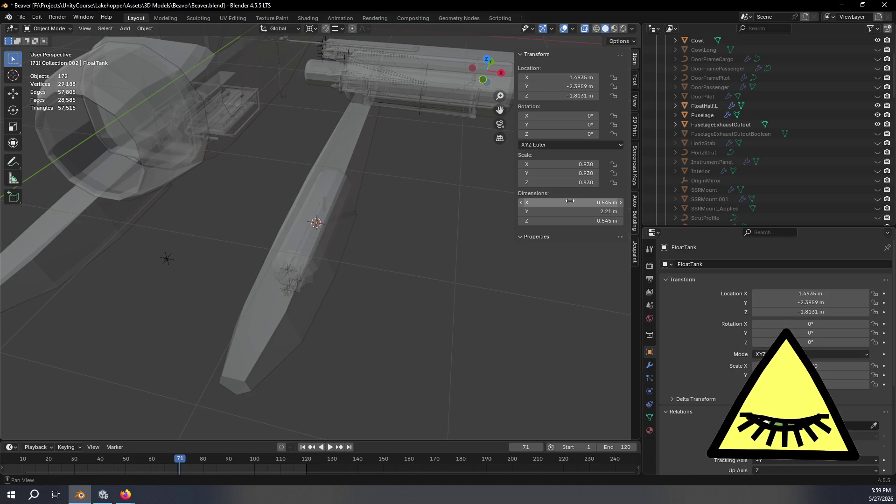
{"action": "mouse_move", "coordinate": [502, 323]}
{"action": "middle_mouse_down"}
{"action": "mouse_move", "coordinate": [413, 261]}
{"action": "mouse_move", "coordinate": [456, 256]}
{"action": "mouse_move", "coordinate": [417, 241]}
{"action": "mouse_move", "coordinate": [424, 277]}
{"action": "mouse_move", "coordinate": [457, 274]}
{"action": "mouse_move", "coordinate": [303, 296]}
{"action": "middle_mouse_up"}
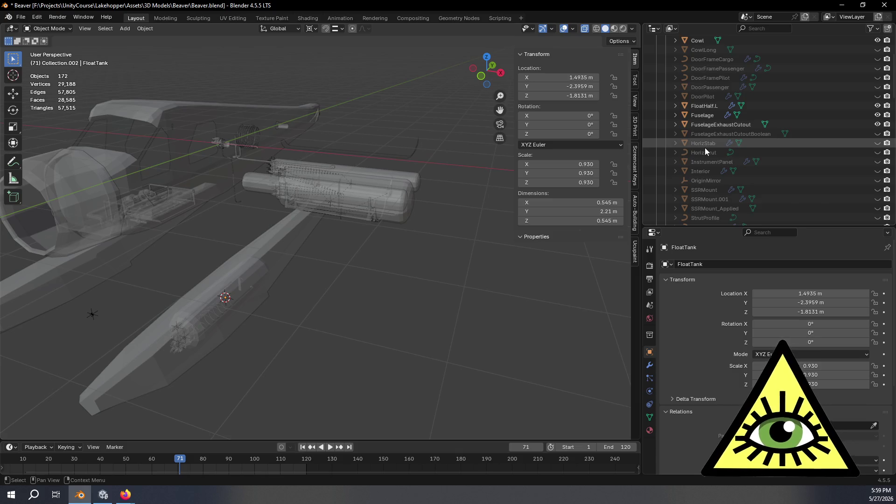
{"action": "scroll", "coordinate": [705, 148], "scroll_direction": "down", "scroll_amount": 5}
- Duplicate the Hydrogen Storage collection from the Outliner, then orbit out to view the float
{"action": "left_click", "coordinate": [676, 106]}
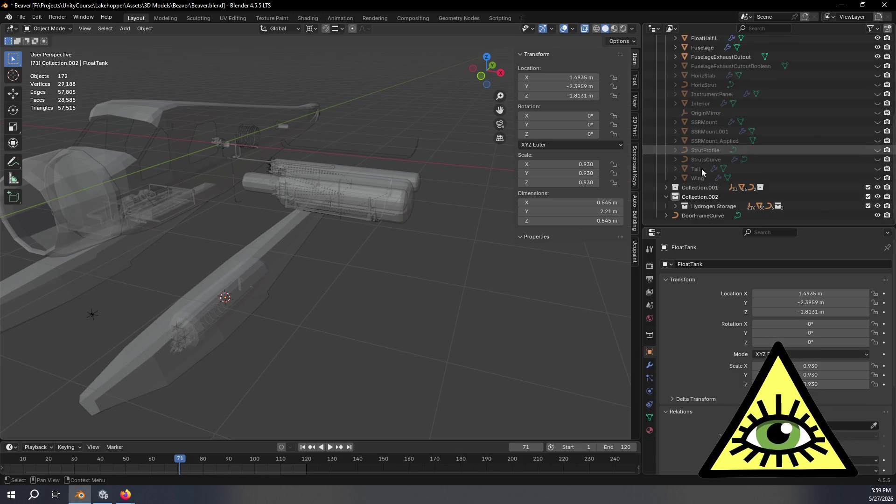
{"action": "left_click", "coordinate": [704, 205]}
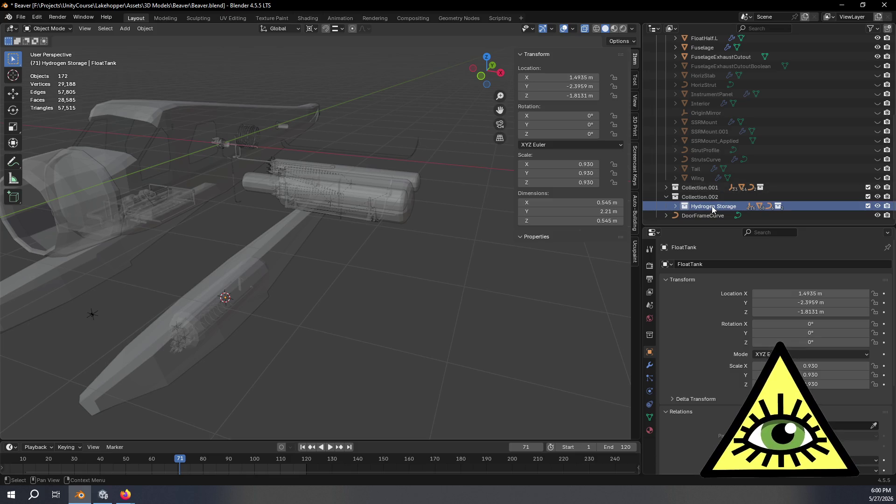
{"action": "key", "text": "KP_Add"}
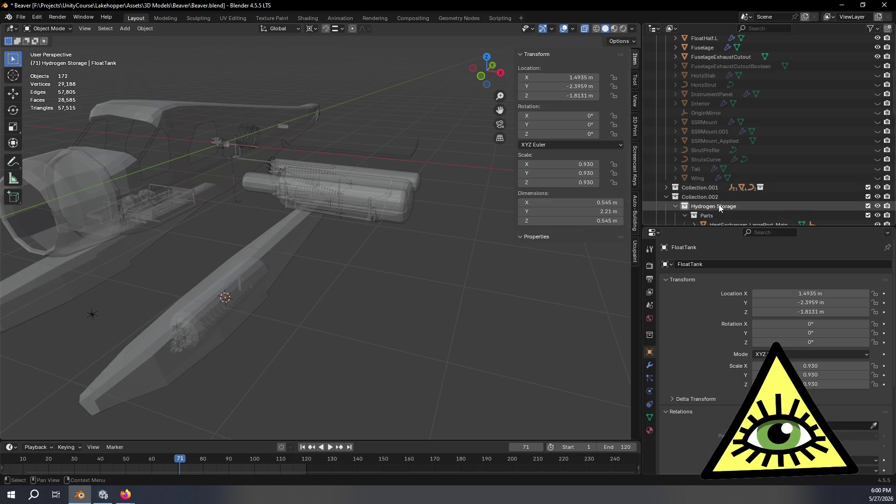
{"action": "left_click", "coordinate": [719, 207]}
{"action": "right_click", "coordinate": [719, 207]}
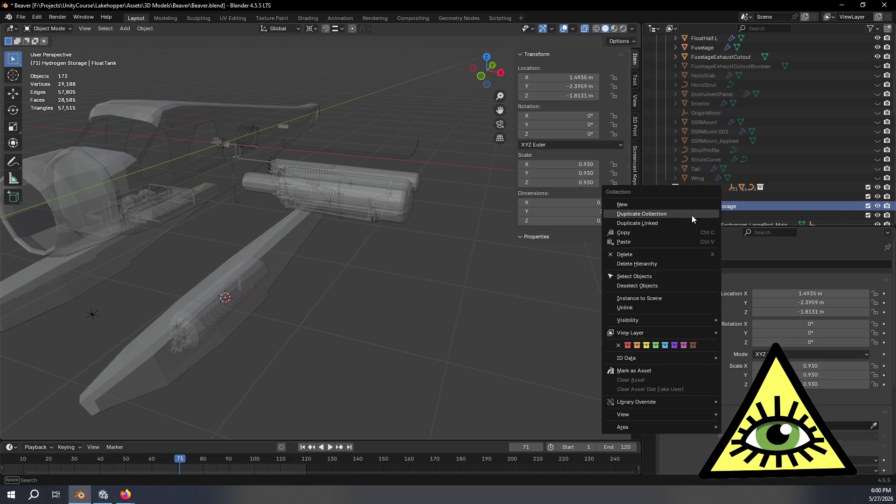
{"action": "left_click", "coordinate": [660, 263]}
{"action": "mouse_move", "coordinate": [364, 293]}
{"action": "middle_mouse_down"}
{"action": "mouse_move", "coordinate": [399, 280]}
{"action": "mouse_move", "coordinate": [344, 266]}
{"action": "mouse_move", "coordinate": [388, 200]}
{"action": "mouse_move", "coordinate": [310, 222]}
{"action": "mouse_move", "coordinate": [310, 243]}
{"action": "mouse_move", "coordinate": [329, 242]}
{"action": "mouse_move", "coordinate": [229, 247]}
{"action": "mouse_move", "coordinate": [327, 259]}
{"action": "mouse_move", "coordinate": [306, 253]}
{"action": "mouse_move", "coordinate": [327, 247]}
{"action": "mouse_move", "coordinate": [326, 282]}
{"action": "mouse_move", "coordinate": [354, 323]}
{"action": "mouse_move", "coordinate": [355, 345]}
{"action": "mouse_move", "coordinate": [320, 245]}
{"action": "mouse_move", "coordinate": [337, 275]}
{"action": "mouse_move", "coordinate": [369, 292]}
{"action": "mouse_move", "coordinate": [305, 241]}
{"action": "middle_mouse_up"}
{"action": "scroll", "coordinate": [328, 238], "scroll_direction": "down", "scroll_amount": 10}
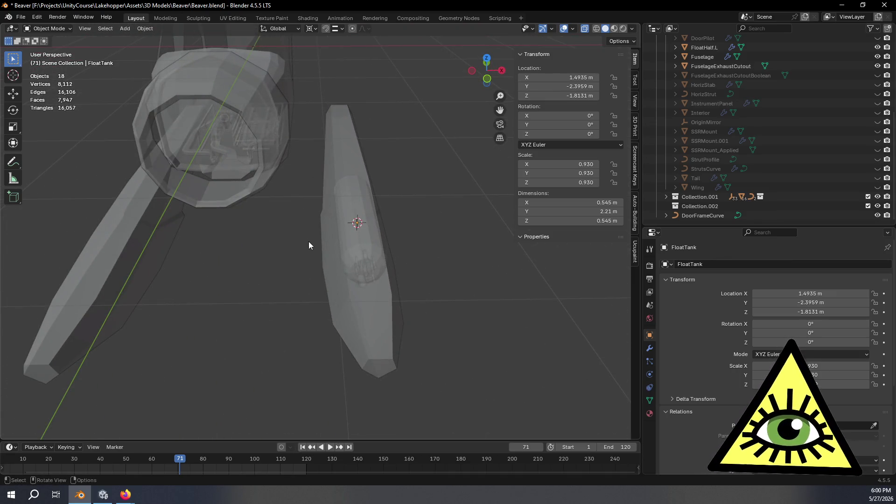
{"action": "mouse_move", "coordinate": [309, 242]}
{"action": "middle_mouse_down"}
{"action": "mouse_move", "coordinate": [423, 220]}
{"action": "mouse_move", "coordinate": [494, 222]}
{"action": "mouse_move", "coordinate": [497, 204]}
{"action": "mouse_move", "coordinate": [486, 231]}
{"action": "middle_mouse_up"}
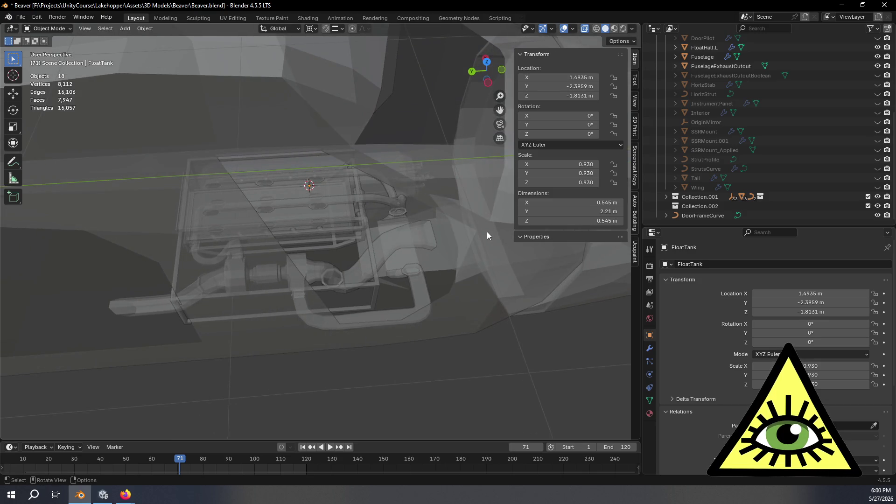
{"action": "scroll", "coordinate": [485, 226], "scroll_direction": "up", "scroll_amount": 3}
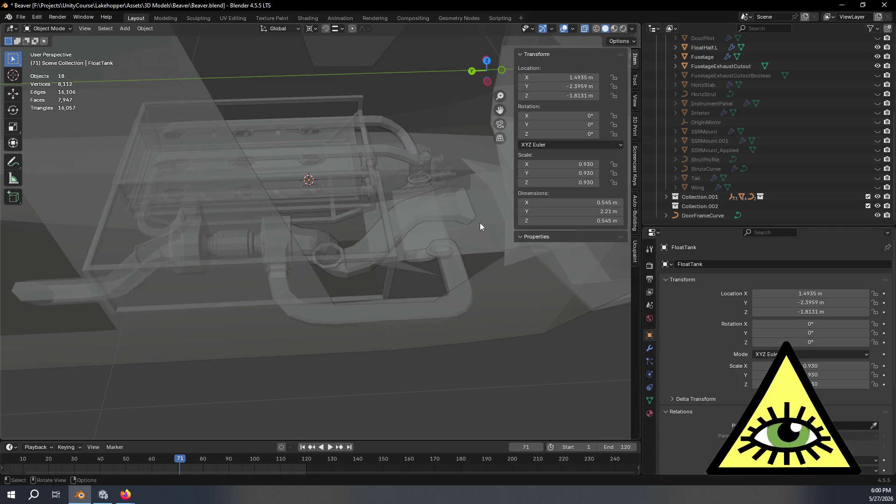
{"action": "mouse_move", "coordinate": [480, 223]}
{"action": "middle_mouse_down"}
{"action": "mouse_move", "coordinate": [428, 248]}
{"action": "mouse_move", "coordinate": [369, 252]}
{"action": "mouse_move", "coordinate": [399, 253]}
{"action": "mouse_move", "coordinate": [387, 211]}
{"action": "mouse_move", "coordinate": [402, 312]}
{"action": "mouse_move", "coordinate": [383, 253]}
{"action": "mouse_move", "coordinate": [383, 214]}
{"action": "mouse_move", "coordinate": [409, 240]}
{"action": "middle_mouse_up"}
{"action": "mouse_move", "coordinate": [456, 272]}
{"action": "middle_mouse_down"}
{"action": "mouse_move", "coordinate": [324, 264]}
{"action": "mouse_move", "coordinate": [470, 304]}
{"action": "mouse_move", "coordinate": [372, 313]}
{"action": "mouse_move", "coordinate": [321, 289]}
{"action": "mouse_move", "coordinate": [485, 327]}
{"action": "mouse_move", "coordinate": [476, 326]}
{"action": "middle_mouse_up"}
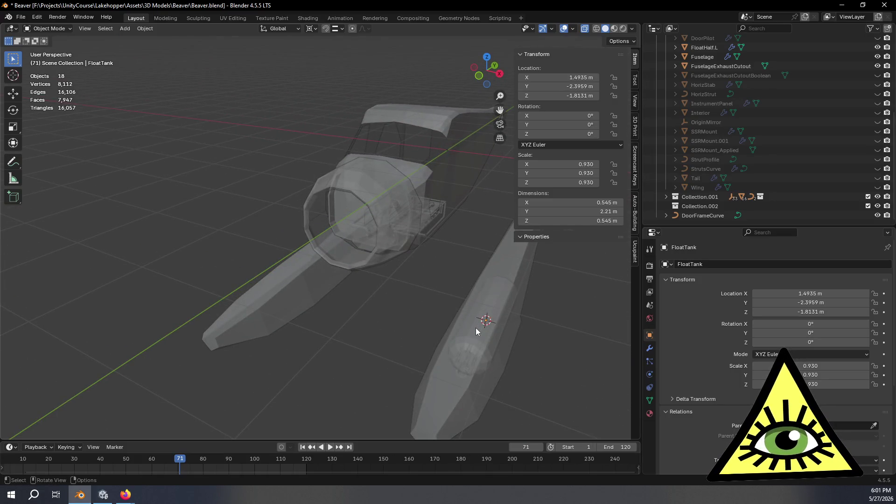
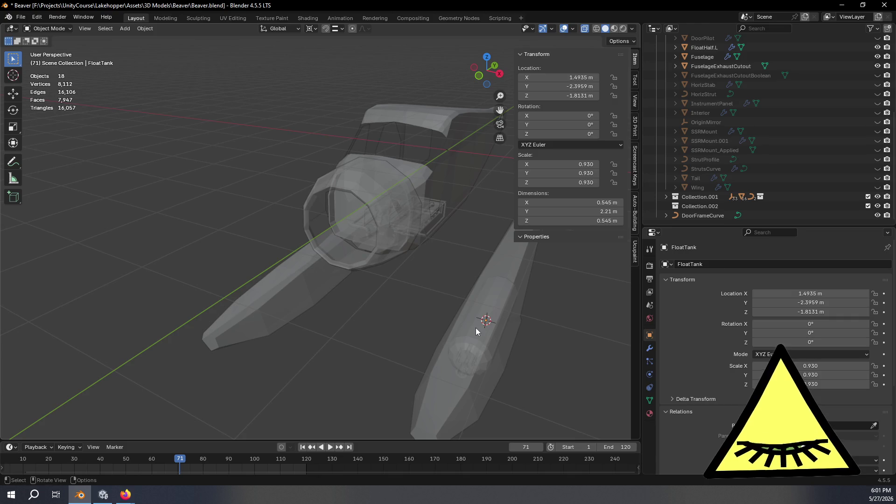
- Orbit to a low side view of the floats and toggle the Hydrogen Storage parts back and forth
{"action": "mouse_move", "coordinate": [320, 127]}
{"action": "middle_mouse_down"}
{"action": "mouse_move", "coordinate": [326, 195]}
{"action": "mouse_move", "coordinate": [425, 195]}
{"action": "mouse_move", "coordinate": [457, 248]}
{"action": "mouse_move", "coordinate": [418, 259]}
{"action": "mouse_move", "coordinate": [407, 238]}
{"action": "middle_mouse_up"}
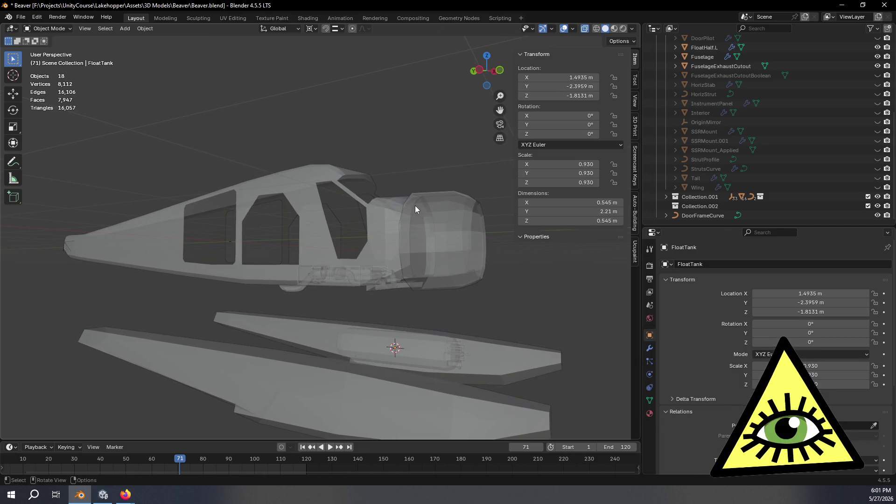
{"action": "mouse_move", "coordinate": [406, 230]}
{"action": "middle_mouse_down"}
{"action": "mouse_move", "coordinate": [516, 246]}
{"action": "mouse_move", "coordinate": [377, 259]}
{"action": "mouse_move", "coordinate": [387, 254]}
{"action": "mouse_move", "coordinate": [362, 321]}
{"action": "mouse_move", "coordinate": [370, 329]}
{"action": "mouse_move", "coordinate": [393, 325]}
{"action": "mouse_move", "coordinate": [368, 298]}
{"action": "mouse_move", "coordinate": [234, 278]}
{"action": "mouse_move", "coordinate": [276, 267]}
{"action": "mouse_move", "coordinate": [363, 276]}
{"action": "mouse_move", "coordinate": [272, 270]}
{"action": "mouse_move", "coordinate": [325, 273]}
{"action": "mouse_move", "coordinate": [270, 278]}
{"action": "mouse_move", "coordinate": [349, 277]}
{"action": "middle_mouse_up"}
{"action": "scroll", "coordinate": [324, 269], "scroll_direction": "down", "scroll_amount": 4}
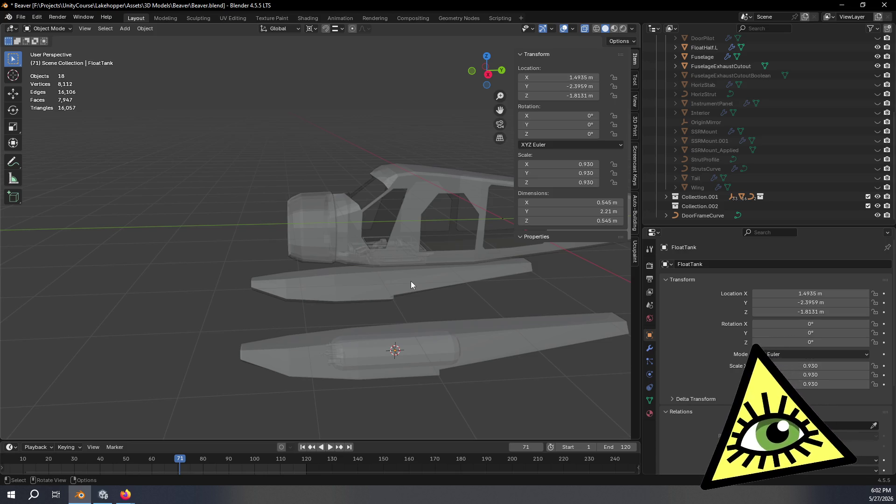
{"action": "mouse_move", "coordinate": [363, 264]}
{"action": "middle_mouse_down"}
{"action": "mouse_move", "coordinate": [380, 231]}
{"action": "mouse_move", "coordinate": [358, 251]}
{"action": "mouse_move", "coordinate": [525, 263]}
{"action": "mouse_move", "coordinate": [277, 299]}
{"action": "mouse_move", "coordinate": [475, 291]}
{"action": "mouse_move", "coordinate": [421, 250]}
{"action": "mouse_move", "coordinate": [428, 279]}
{"action": "middle_mouse_up"}
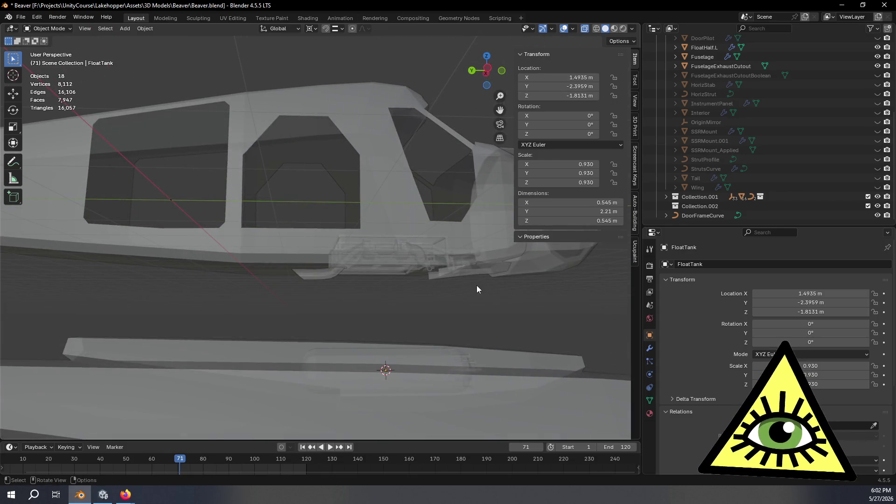
{"action": "key", "text": "ctrl+z"}
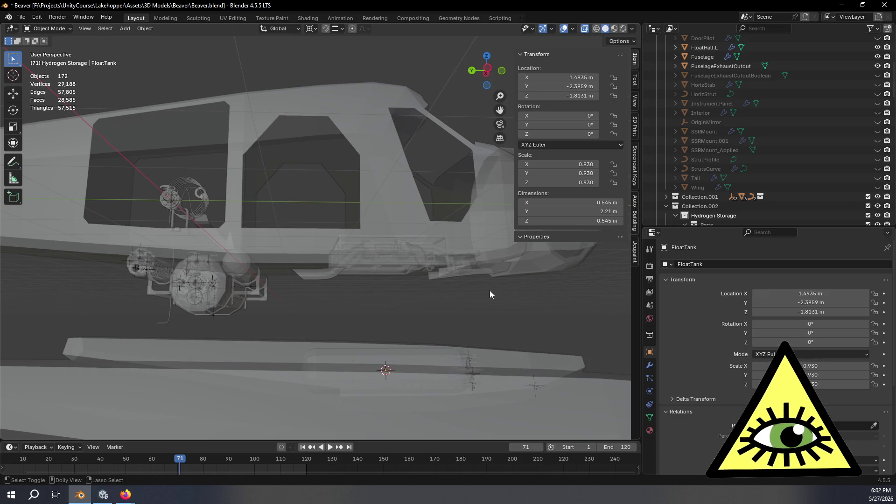
{"action": "key", "text": "ctrl+shift+z"}
- Turn off X-ray for solid shading and make StrutsCurve visible
{"action": "key", "text": "alt+z"}
{"action": "mouse_move", "coordinate": [497, 300]}
{"action": "middle_mouse_down"}
{"action": "mouse_move", "coordinate": [425, 331]}
{"action": "mouse_move", "coordinate": [455, 355]}
{"action": "mouse_move", "coordinate": [542, 353]}
{"action": "mouse_move", "coordinate": [570, 332]}
{"action": "mouse_move", "coordinate": [425, 314]}
{"action": "mouse_move", "coordinate": [399, 289]}
{"action": "mouse_move", "coordinate": [352, 274]}
{"action": "mouse_move", "coordinate": [317, 312]}
{"action": "mouse_move", "coordinate": [310, 338]}
{"action": "mouse_move", "coordinate": [402, 322]}
{"action": "mouse_move", "coordinate": [545, 327]}
{"action": "mouse_move", "coordinate": [48, 335]}
{"action": "mouse_move", "coordinate": [595, 335]}
{"action": "mouse_move", "coordinate": [629, 300]}
{"action": "mouse_move", "coordinate": [34, 284]}
{"action": "mouse_move", "coordinate": [106, 279]}
{"action": "mouse_move", "coordinate": [217, 306]}
{"action": "mouse_move", "coordinate": [291, 240]}
{"action": "mouse_move", "coordinate": [291, 264]}
{"action": "middle_mouse_up"}
{"action": "scroll", "coordinate": [261, 275], "scroll_direction": "up", "scroll_amount": 3}
{"action": "mouse_move", "coordinate": [255, 280]}
{"action": "middle_mouse_down"}
{"action": "mouse_move", "coordinate": [195, 304]}
{"action": "mouse_move", "coordinate": [186, 295]}
{"action": "mouse_move", "coordinate": [226, 287]}
{"action": "middle_mouse_up"}
{"action": "middle_click_drag", "start_coordinate": [328, 282], "coordinate": [420, 210]}
{"action": "scroll", "coordinate": [797, 150], "scroll_direction": "up", "scroll_amount": 3}
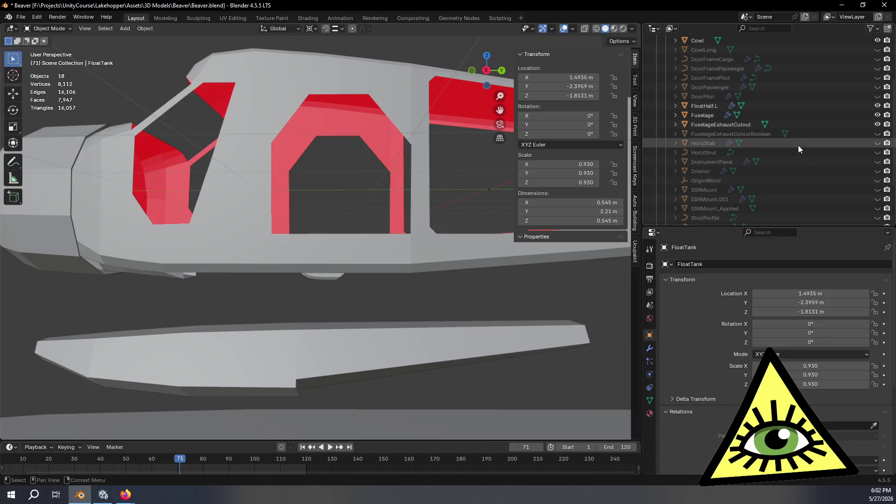
{"action": "scroll", "coordinate": [817, 144], "scroll_direction": "down", "scroll_amount": 2}
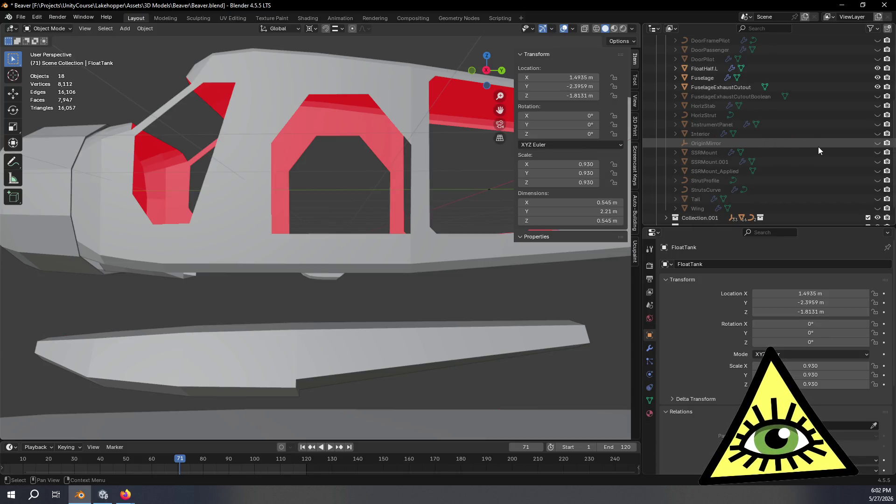
{"action": "left_click", "coordinate": [877, 190]}
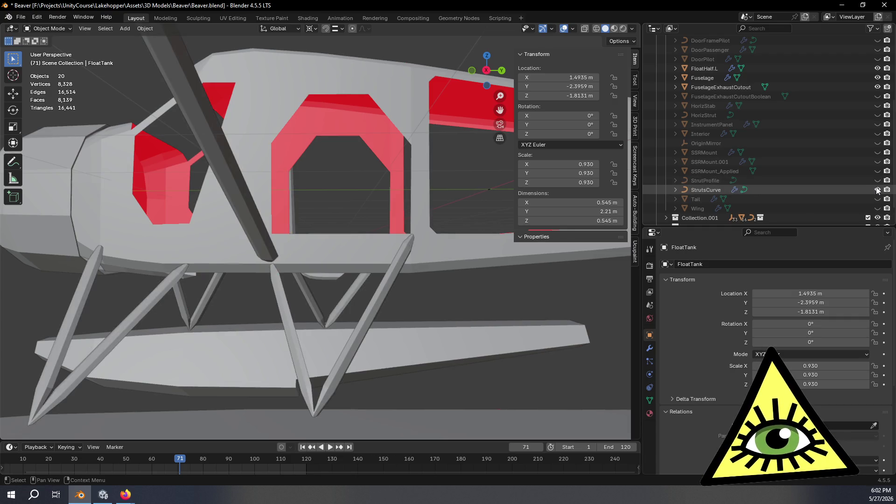
- Select StrutsCurve, enter Edit Mode and pick a strut control point
{"action": "mouse_move", "coordinate": [478, 242]}
{"action": "middle_mouse_down"}
{"action": "mouse_move", "coordinate": [438, 259]}
{"action": "mouse_move", "coordinate": [442, 199]}
{"action": "mouse_move", "coordinate": [413, 181]}
{"action": "mouse_move", "coordinate": [465, 194]}
{"action": "mouse_move", "coordinate": [443, 208]}
{"action": "mouse_move", "coordinate": [374, 215]}
{"action": "mouse_move", "coordinate": [366, 228]}
{"action": "mouse_move", "coordinate": [385, 242]}
{"action": "mouse_move", "coordinate": [371, 195]}
{"action": "middle_mouse_up"}
{"action": "left_click", "coordinate": [444, 209]}
{"action": "key", "text": "Tab"}
{"action": "left_click", "coordinate": [360, 178]}
- Check the strut tilt in front view and from below the fuselage
{"action": "middle_click_drag", "start_coordinate": [405, 280], "coordinate": [490, 140]}
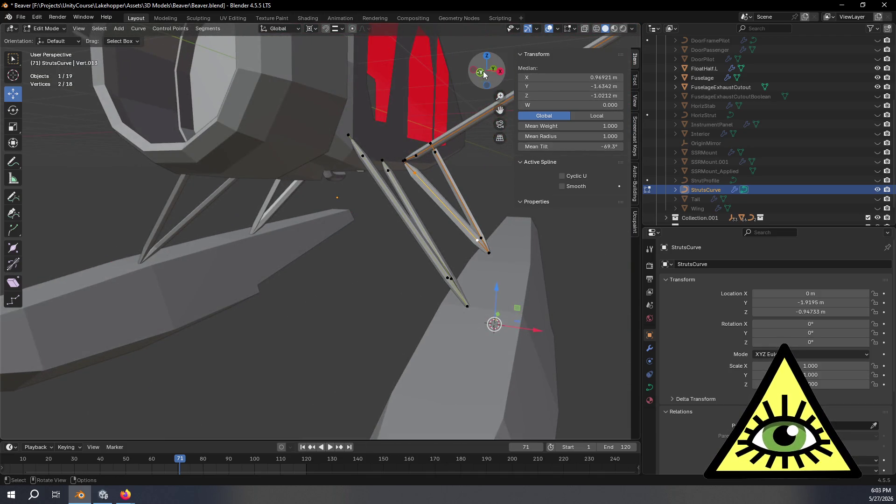
{"action": "left_click", "coordinate": [481, 72]}
{"action": "scroll", "coordinate": [498, 192], "scroll_direction": "up", "scroll_amount": 3}
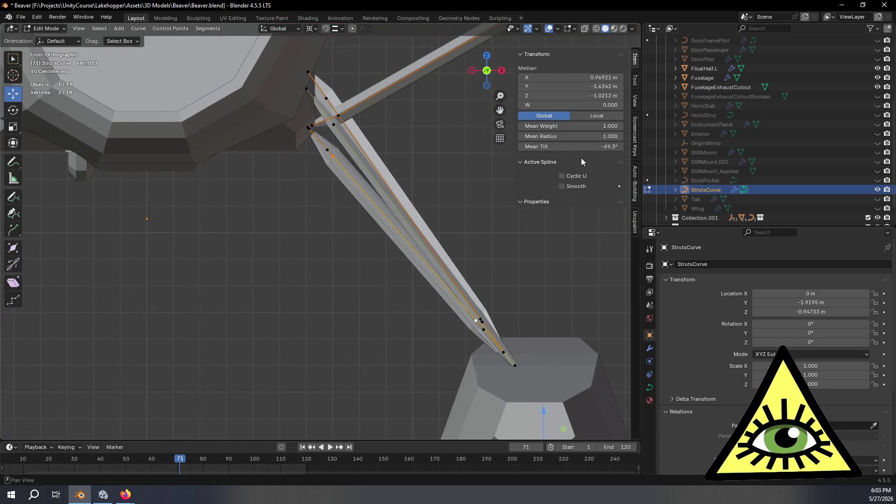
{"action": "mouse_move", "coordinate": [513, 243]}
{"action": "middle_mouse_down"}
{"action": "mouse_move", "coordinate": [506, 256]}
{"action": "mouse_move", "coordinate": [427, 286]}
{"action": "middle_mouse_up"}
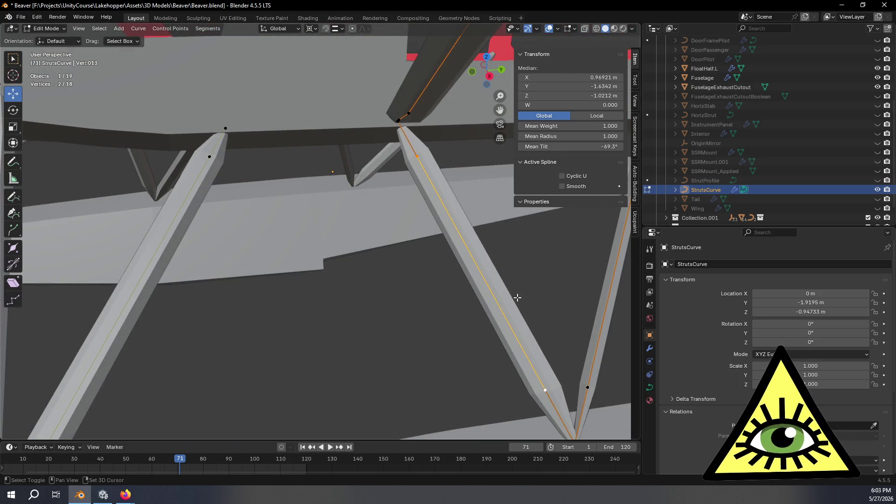
{"action": "left_click", "coordinate": [470, 73]}
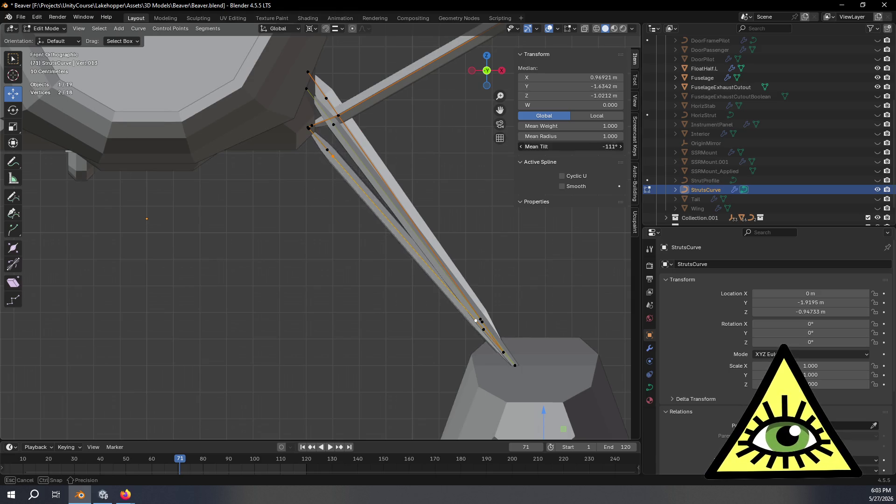
{"action": "mouse_move", "coordinate": [411, 196]}
{"action": "middle_mouse_down"}
{"action": "mouse_move", "coordinate": [356, 190]}
{"action": "mouse_move", "coordinate": [462, 235]}
{"action": "mouse_move", "coordinate": [364, 278]}
{"action": "mouse_move", "coordinate": [345, 327]}
{"action": "mouse_move", "coordinate": [352, 300]}
{"action": "mouse_move", "coordinate": [374, 295]}
{"action": "mouse_move", "coordinate": [362, 242]}
{"action": "mouse_move", "coordinate": [444, 183]}
{"action": "mouse_move", "coordinate": [392, 196]}
{"action": "middle_mouse_up"}
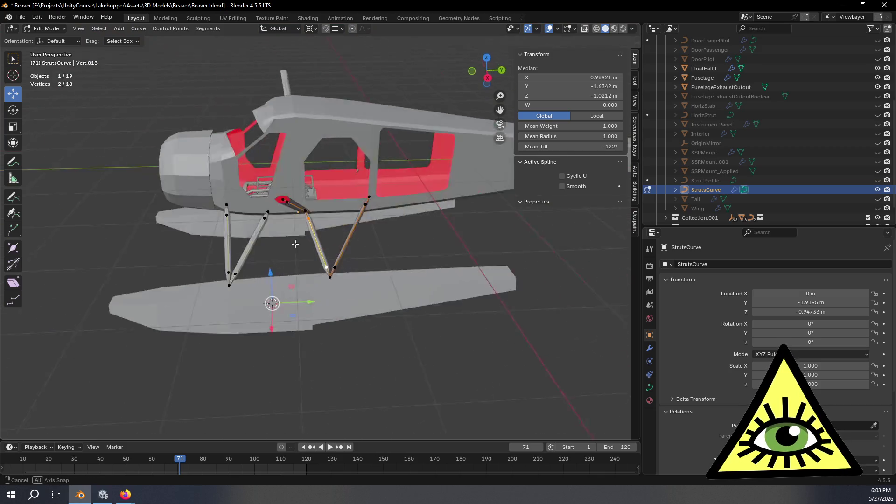
{"action": "scroll", "coordinate": [381, 204], "scroll_direction": "up", "scroll_amount": 6}
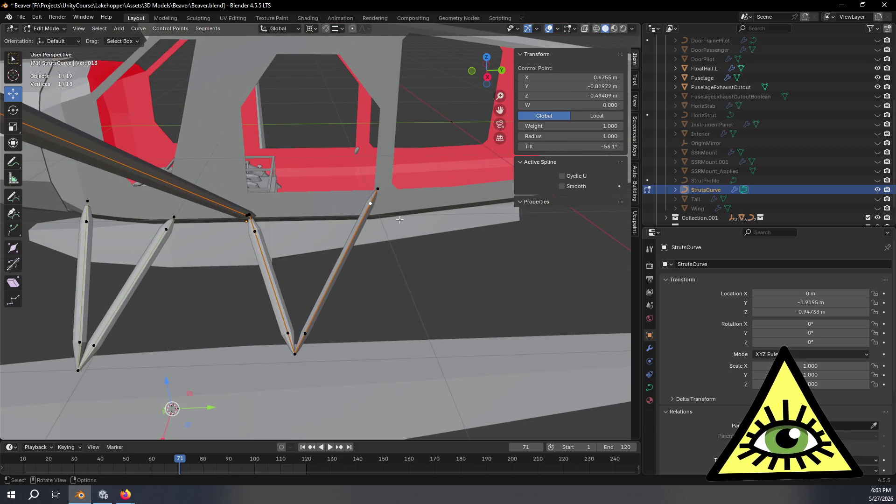
{"action": "scroll", "coordinate": [394, 217], "scroll_direction": "down", "scroll_amount": 4}
- Review the struts from a side angle and front view, then deselect all control points
{"action": "middle_click_drag", "start_coordinate": [394, 217], "coordinate": [406, 215]}
{"action": "scroll", "coordinate": [410, 213], "scroll_direction": "up", "scroll_amount": 5}
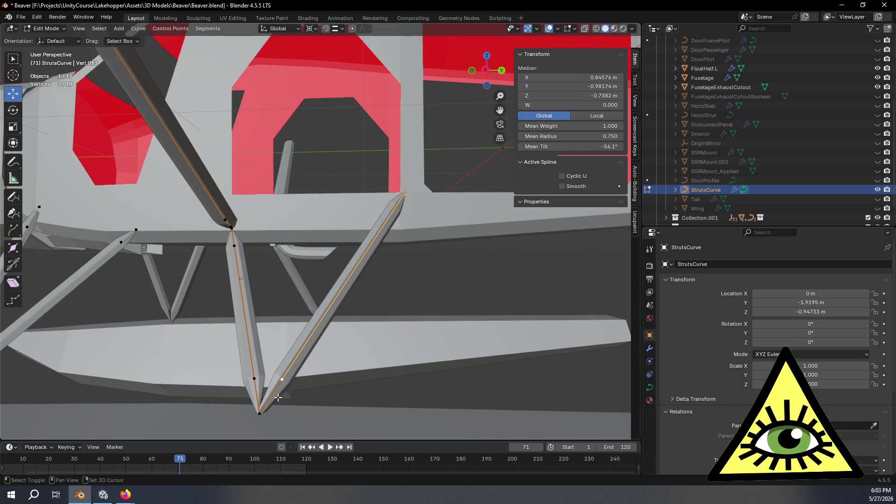
{"action": "left_click", "coordinate": [472, 72]}
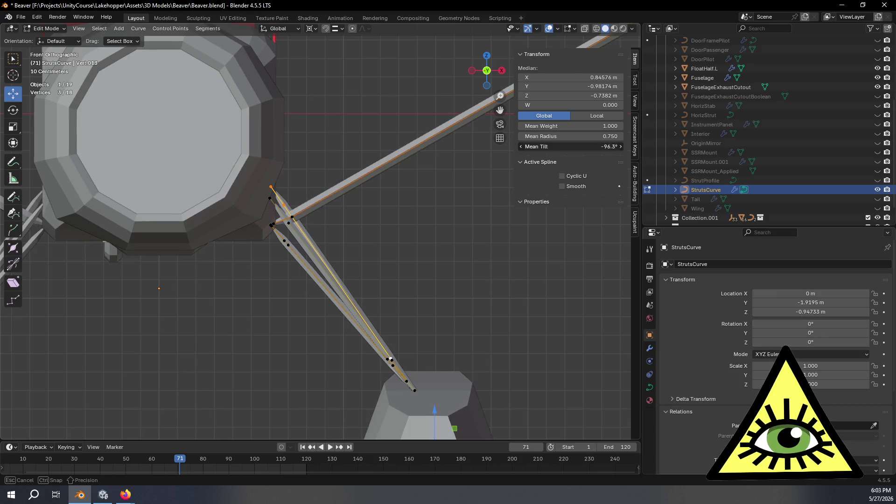
{"action": "mouse_move", "coordinate": [448, 224]}
{"action": "middle_mouse_down"}
{"action": "mouse_move", "coordinate": [240, 232]}
{"action": "mouse_move", "coordinate": [304, 260]}
{"action": "mouse_move", "coordinate": [436, 286]}
{"action": "mouse_move", "coordinate": [427, 303]}
{"action": "mouse_move", "coordinate": [443, 254]}
{"action": "mouse_move", "coordinate": [495, 265]}
{"action": "mouse_move", "coordinate": [426, 286]}
{"action": "mouse_move", "coordinate": [498, 280]}
{"action": "mouse_move", "coordinate": [472, 306]}
{"action": "mouse_move", "coordinate": [500, 311]}
{"action": "mouse_move", "coordinate": [509, 309]}
{"action": "mouse_move", "coordinate": [426, 286]}
{"action": "mouse_move", "coordinate": [450, 266]}
{"action": "mouse_move", "coordinate": [560, 262]}
{"action": "middle_mouse_up"}
{"action": "left_click", "coordinate": [418, 314]}
{"action": "scroll", "coordinate": [491, 311], "scroll_direction": "down", "scroll_amount": 5}
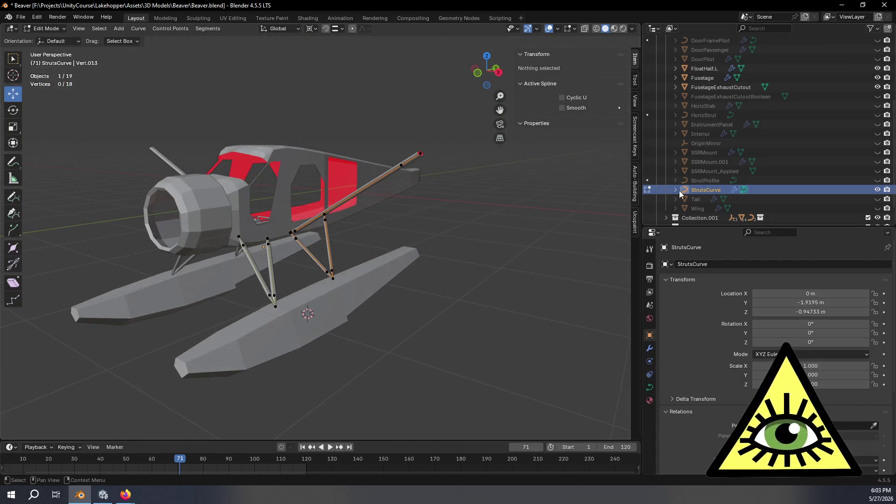
- Unhide the Wing and Tail and return to Object Mode with StrutsCurve deselected
{"action": "left_click", "coordinate": [878, 209]}
{"action": "left_click", "coordinate": [877, 198]}
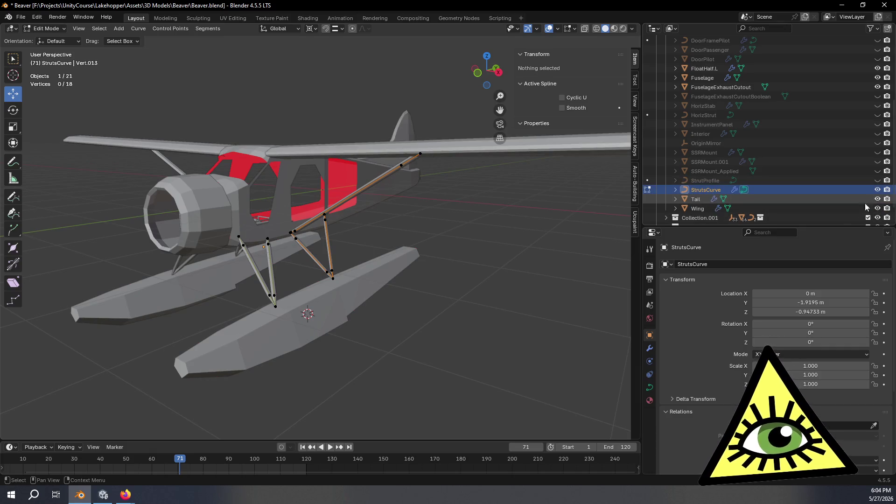
{"action": "key", "text": "Tab"}
{"action": "mouse_move", "coordinate": [513, 276]}
{"action": "middle_mouse_down"}
{"action": "mouse_move", "coordinate": [530, 273]}
{"action": "mouse_move", "coordinate": [400, 290]}
{"action": "mouse_move", "coordinate": [578, 298]}
{"action": "middle_mouse_up"}
{"action": "left_click", "coordinate": [502, 284]}
- Unhide the HorizStrut and the cabin Interior
{"action": "scroll", "coordinate": [747, 176], "scroll_direction": "up", "scroll_amount": 2}
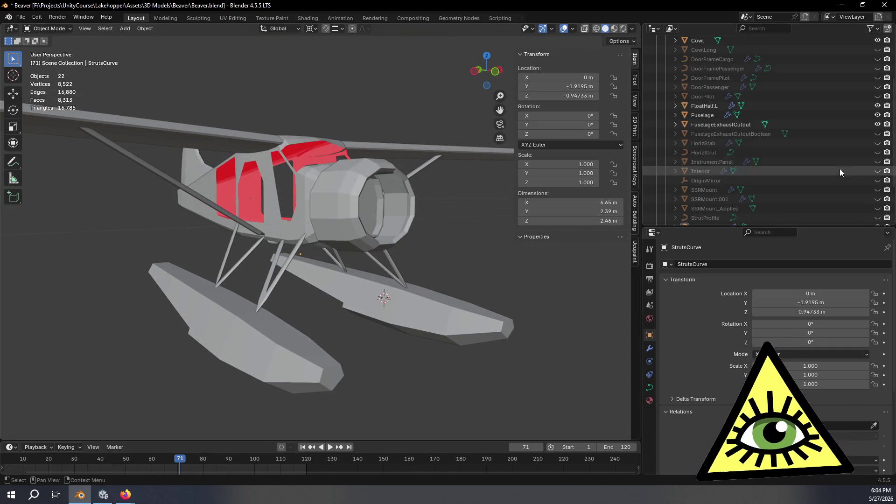
{"action": "left_click", "coordinate": [878, 152]}
{"action": "mouse_move", "coordinate": [504, 285]}
{"action": "middle_mouse_down"}
{"action": "mouse_move", "coordinate": [477, 289]}
{"action": "mouse_move", "coordinate": [410, 266]}
{"action": "mouse_move", "coordinate": [461, 282]}
{"action": "mouse_move", "coordinate": [465, 269]}
{"action": "middle_mouse_up"}
{"action": "left_click", "coordinate": [875, 172]}
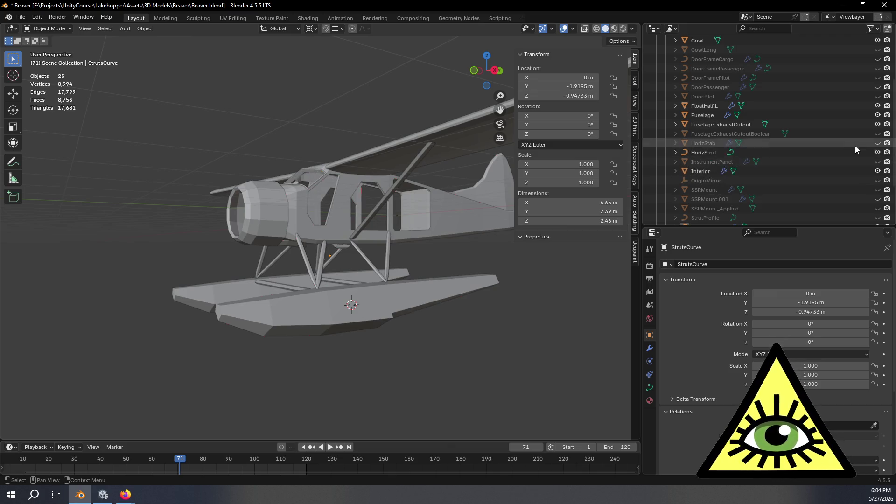
{"action": "scroll", "coordinate": [857, 131], "scroll_direction": "up", "scroll_amount": 2}
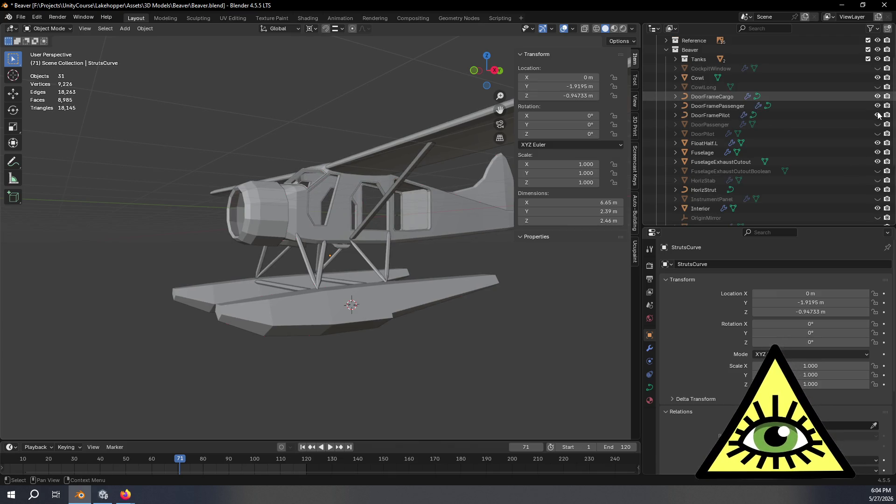
- Orbit around the complete floatplane to review it from the rear side, then select the Fuselage
{"action": "mouse_move", "coordinate": [509, 287]}
{"action": "middle_mouse_down"}
{"action": "mouse_move", "coordinate": [416, 299]}
{"action": "mouse_move", "coordinate": [533, 289]}
{"action": "middle_mouse_up"}
{"action": "scroll", "coordinate": [770, 188], "scroll_direction": "down", "scroll_amount": 5}
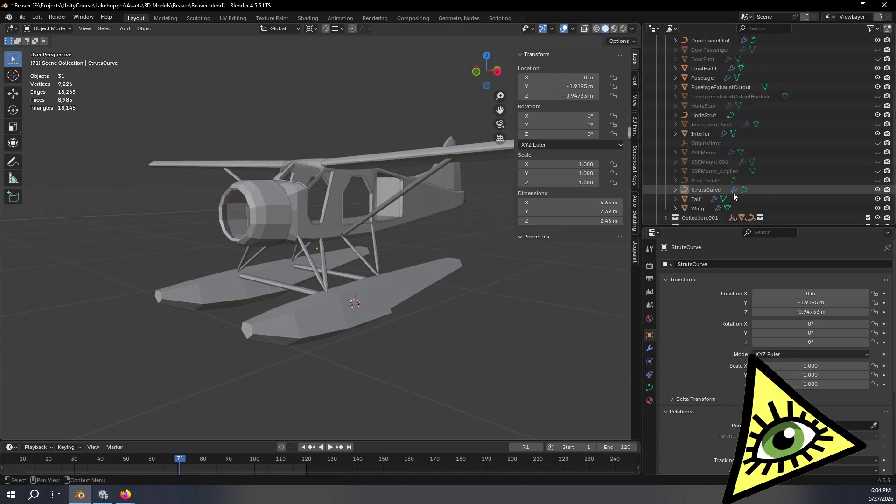
{"action": "scroll", "coordinate": [844, 187], "scroll_direction": "up", "scroll_amount": 2}
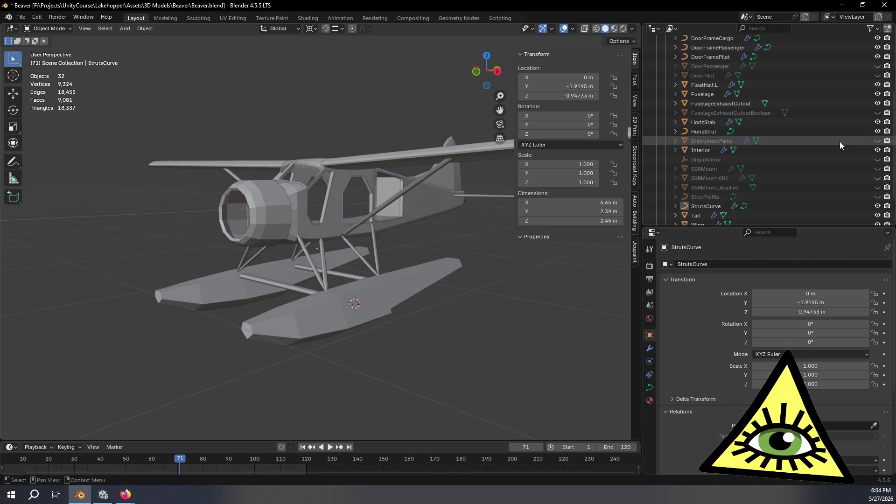
{"action": "mouse_move", "coordinate": [390, 85]}
{"action": "middle_mouse_down"}
{"action": "mouse_move", "coordinate": [397, 202]}
{"action": "mouse_move", "coordinate": [334, 200]}
{"action": "mouse_move", "coordinate": [427, 216]}
{"action": "mouse_move", "coordinate": [332, 248]}
{"action": "mouse_move", "coordinate": [373, 221]}
{"action": "mouse_move", "coordinate": [355, 227]}
{"action": "mouse_move", "coordinate": [346, 205]}
{"action": "mouse_move", "coordinate": [380, 200]}
{"action": "mouse_move", "coordinate": [329, 210]}
{"action": "mouse_move", "coordinate": [343, 261]}
{"action": "middle_mouse_up"}
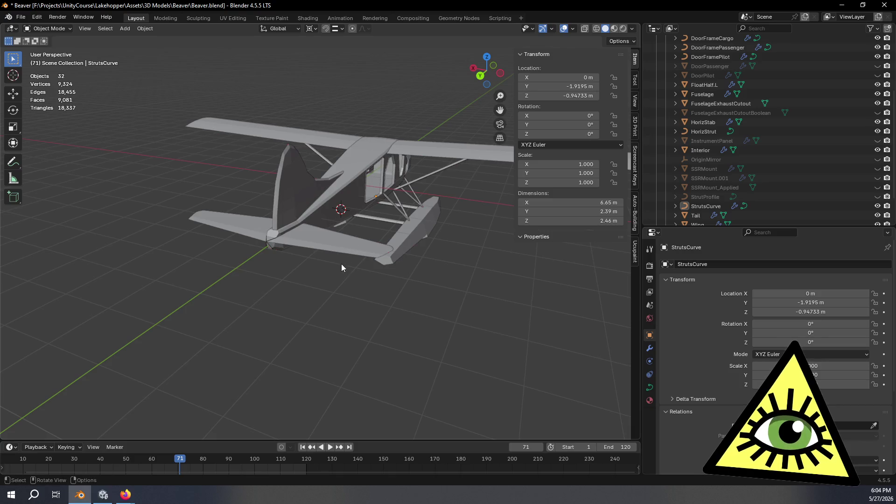
{"action": "scroll", "coordinate": [343, 262], "scroll_direction": "up", "scroll_amount": 3}
{"action": "mouse_move", "coordinate": [248, 314]}
{"action": "middle_mouse_down"}
{"action": "mouse_move", "coordinate": [338, 305]}
{"action": "mouse_move", "coordinate": [332, 297]}
{"action": "middle_mouse_up"}
{"action": "left_click", "coordinate": [392, 233]}
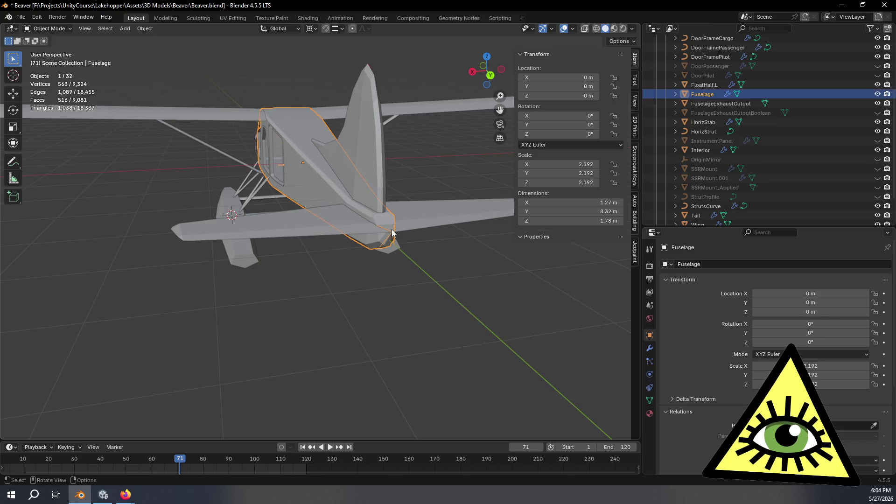
- Pick a vertex at the Fuselage tail in Edit Mode, then inspect the tail in Object Mode
{"action": "key", "text": "Tab"}
{"action": "middle_click_drag", "start_coordinate": [392, 236], "coordinate": [434, 273]}
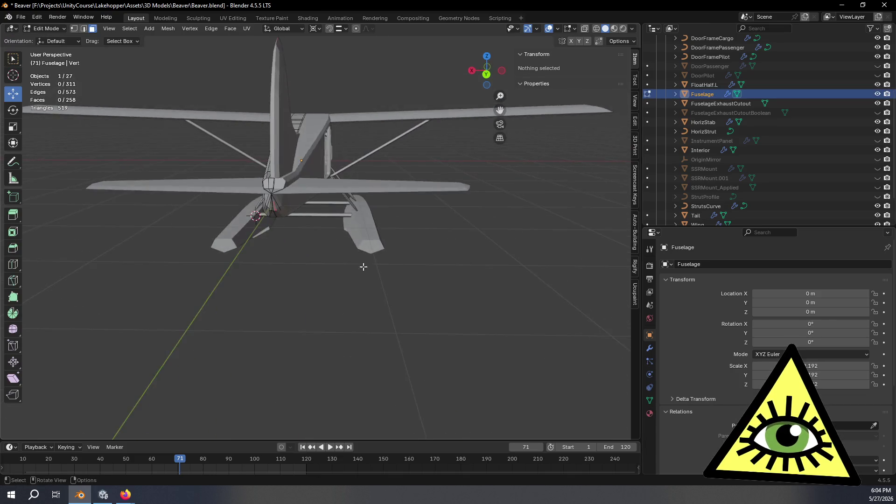
{"action": "scroll", "coordinate": [280, 252], "scroll_direction": "up", "scroll_amount": 5}
{"action": "mouse_move", "coordinate": [280, 252]}
{"action": "middle_mouse_down"}
{"action": "mouse_move", "coordinate": [340, 286]}
{"action": "mouse_move", "coordinate": [323, 262]}
{"action": "middle_mouse_up"}
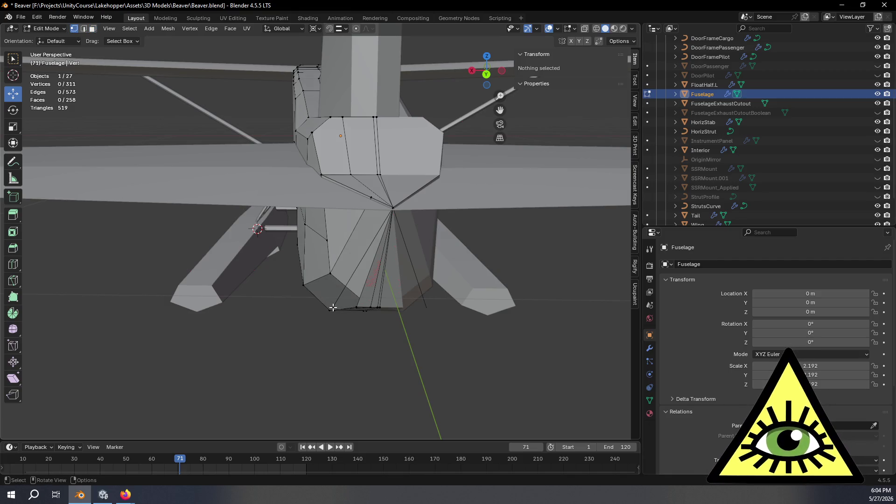
{"action": "left_click", "coordinate": [332, 308]}
{"action": "mouse_move", "coordinate": [341, 309]}
{"action": "middle_mouse_down"}
{"action": "mouse_move", "coordinate": [367, 307]}
{"action": "mouse_move", "coordinate": [369, 328]}
{"action": "mouse_move", "coordinate": [362, 322]}
{"action": "middle_mouse_up"}
{"action": "key", "text": "Tab"}
{"action": "middle_click_drag", "start_coordinate": [233, 295], "coordinate": [248, 294]}
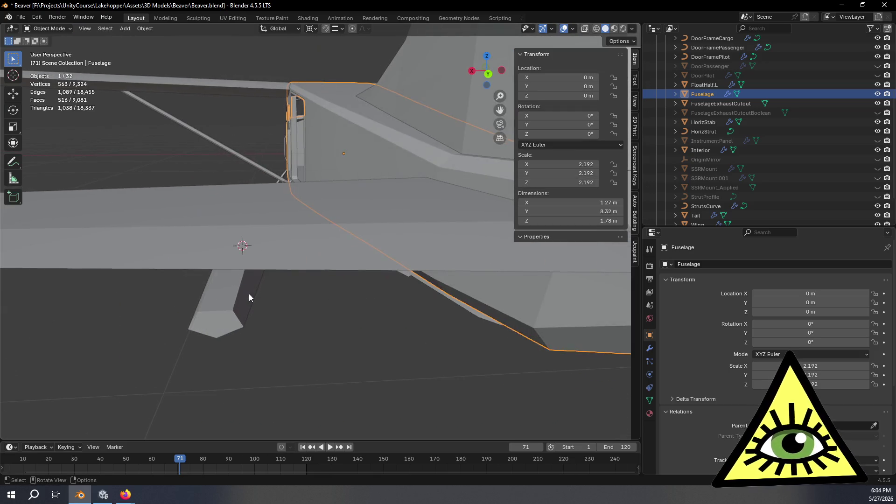
{"action": "mouse_move", "coordinate": [435, 288]}
{"action": "middle_mouse_down"}
{"action": "mouse_move", "coordinate": [413, 291]}
{"action": "mouse_move", "coordinate": [354, 205]}
{"action": "mouse_move", "coordinate": [347, 222]}
{"action": "mouse_move", "coordinate": [363, 236]}
{"action": "mouse_move", "coordinate": [377, 277]}
{"action": "mouse_move", "coordinate": [404, 259]}
{"action": "middle_mouse_up"}
- Delete the stray vertex at the fuselage tail
{"action": "key", "text": "Tab"}
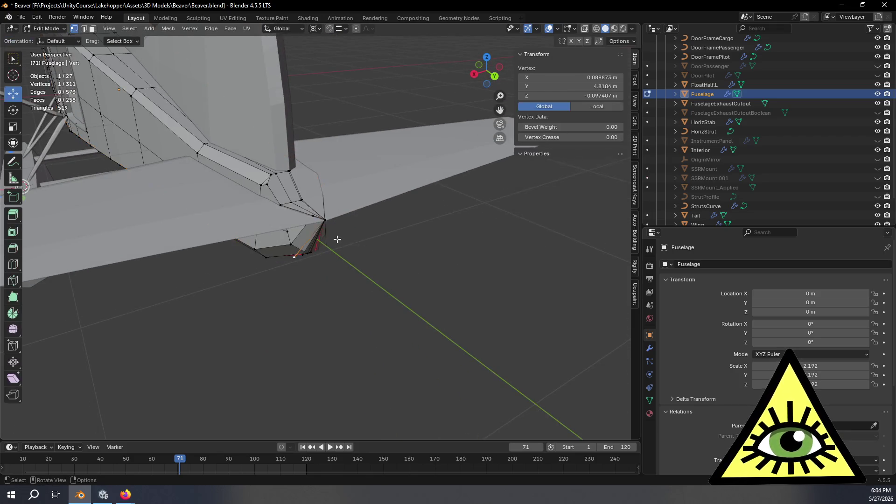
{"action": "middle_click_drag", "start_coordinate": [336, 240], "coordinate": [314, 216]}
{"action": "scroll", "coordinate": [258, 192], "scroll_direction": "up", "scroll_amount": 4}
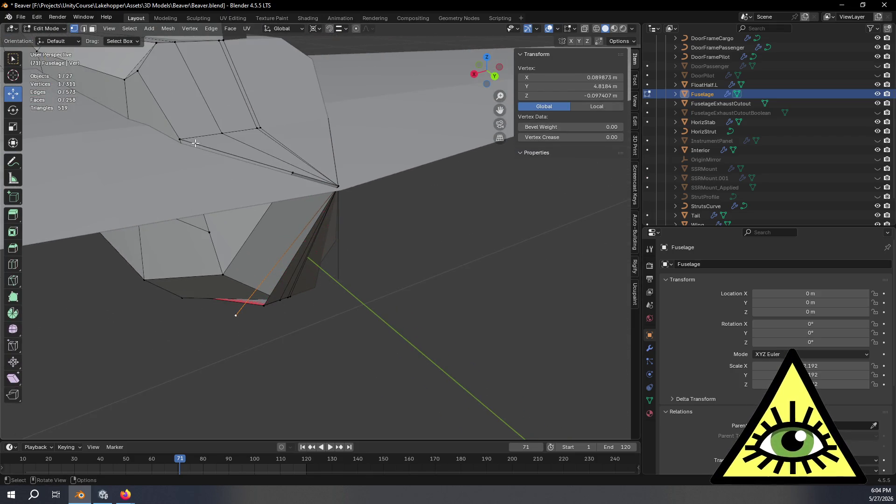
{"action": "key", "text": "x"}
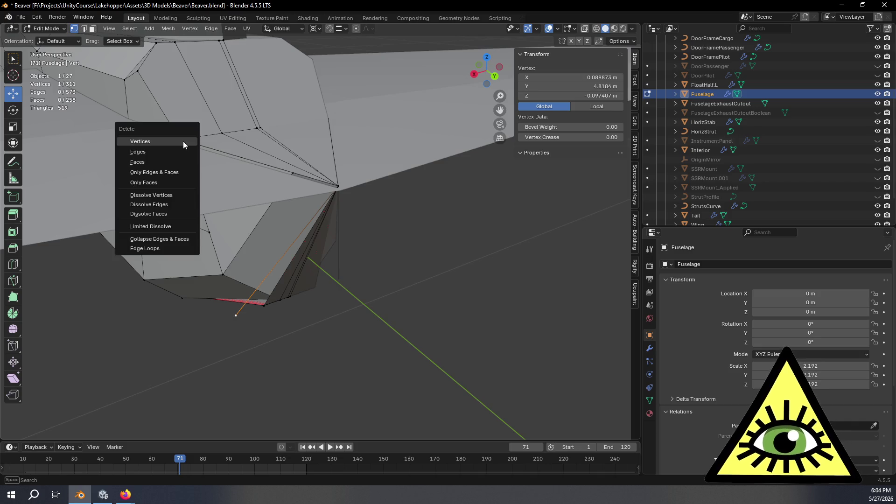
{"action": "left_click", "coordinate": [183, 141]}
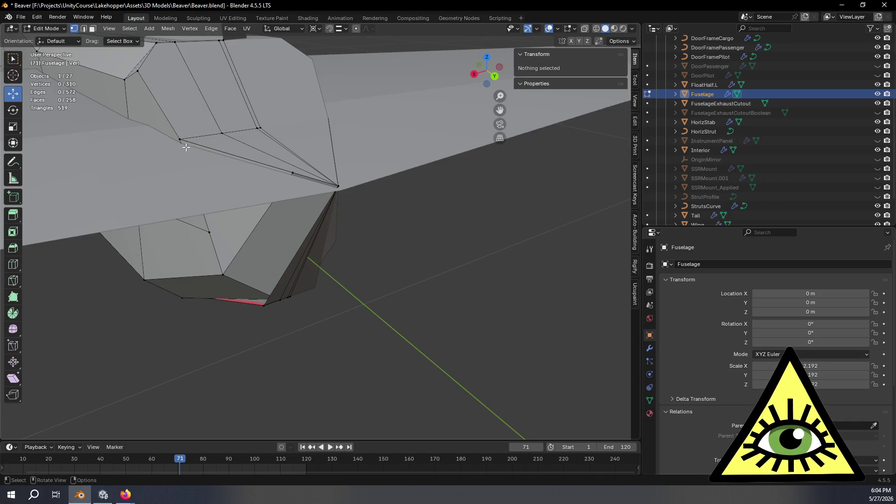
- Select the neighbouring tail vertex and inspect it with X-ray toggled on and off
{"action": "left_click", "coordinate": [181, 141]}
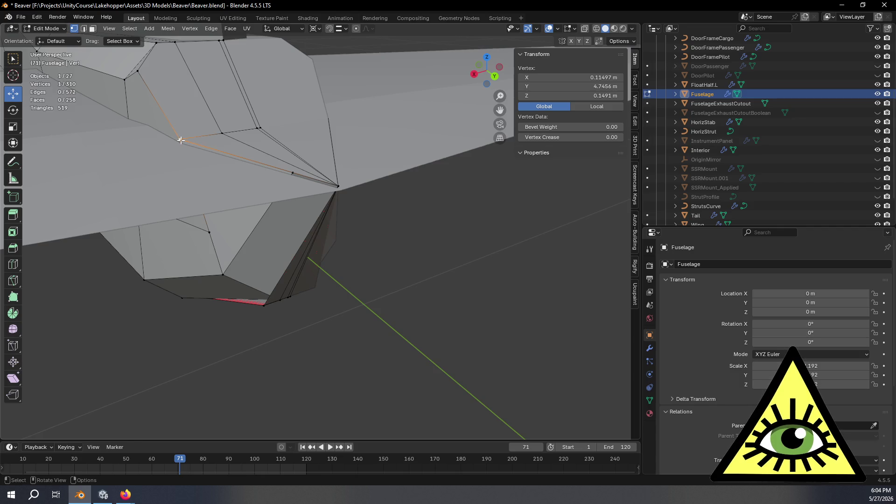
{"action": "key", "text": "alt+z"}
{"action": "mouse_move", "coordinate": [213, 171]}
{"action": "middle_mouse_down"}
{"action": "mouse_move", "coordinate": [283, 199]}
{"action": "mouse_move", "coordinate": [276, 206]}
{"action": "middle_mouse_up"}
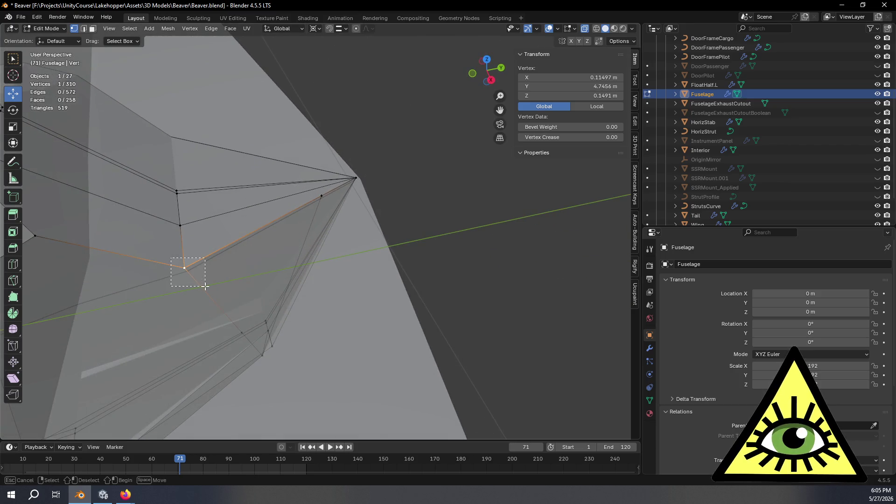
{"action": "middle_click_drag", "start_coordinate": [224, 261], "coordinate": [252, 242]}
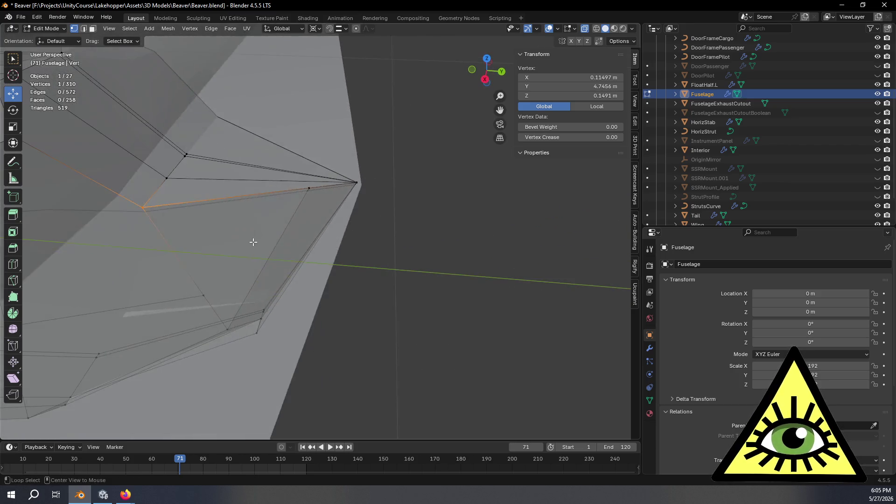
{"action": "key", "text": "alt+z"}
{"action": "middle_click_drag", "start_coordinate": [300, 226], "coordinate": [269, 266]}
{"action": "key", "text": "Tab"}
- Inspect the fuselage underside and toggle the Fuselage's visibility twice to compare
{"action": "scroll", "coordinate": [316, 249], "scroll_direction": "down", "scroll_amount": 2}
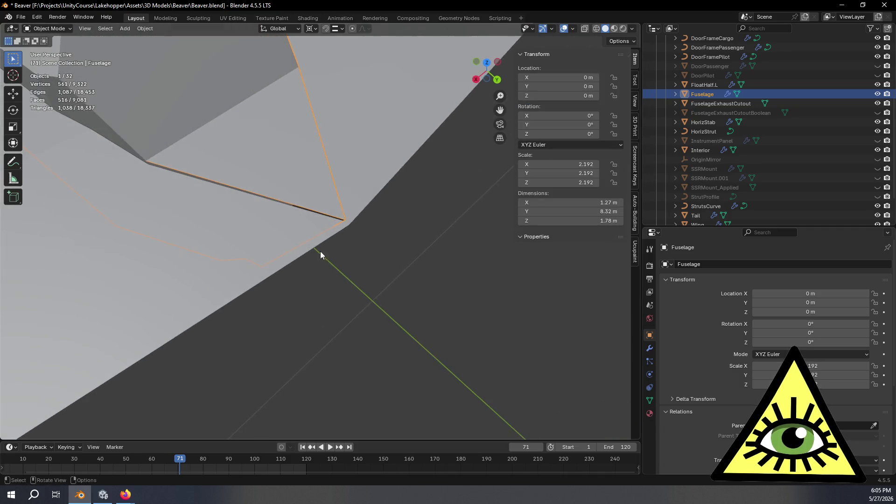
{"action": "left_click", "coordinate": [428, 304]}
{"action": "mouse_move", "coordinate": [429, 305]}
{"action": "middle_mouse_down"}
{"action": "mouse_move", "coordinate": [408, 292]}
{"action": "mouse_move", "coordinate": [398, 250]}
{"action": "mouse_move", "coordinate": [406, 239]}
{"action": "mouse_move", "coordinate": [432, 244]}
{"action": "mouse_move", "coordinate": [459, 277]}
{"action": "middle_mouse_up"}
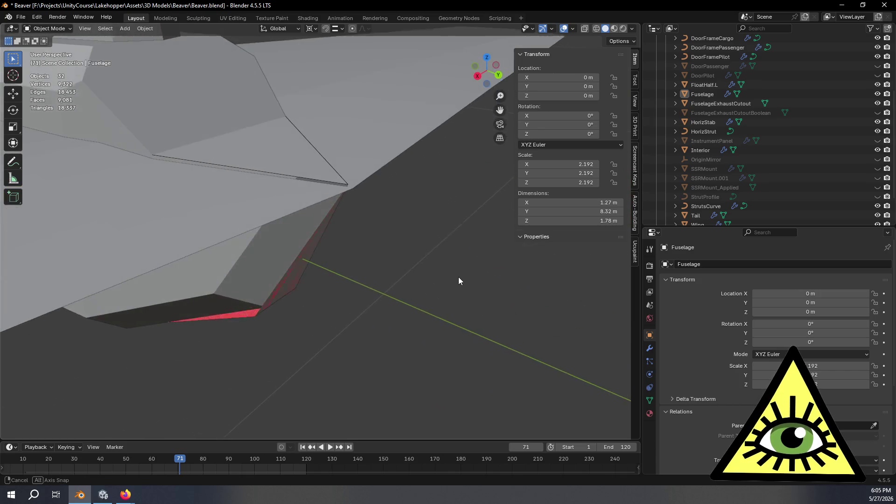
{"action": "left_click", "coordinate": [196, 157]}
{"action": "mouse_move", "coordinate": [197, 159]}
{"action": "middle_mouse_down"}
{"action": "mouse_move", "coordinate": [257, 236]}
{"action": "mouse_move", "coordinate": [230, 256]}
{"action": "mouse_move", "coordinate": [261, 261]}
{"action": "middle_mouse_up"}
{"action": "scroll", "coordinate": [258, 252], "scroll_direction": "down", "scroll_amount": 6}
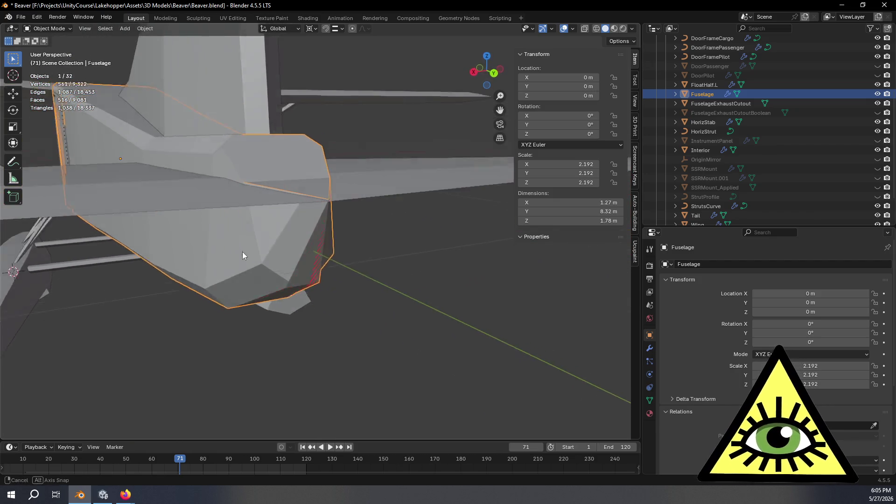
{"action": "key", "text": "Tab"}
{"action": "key", "text": "Tab"}
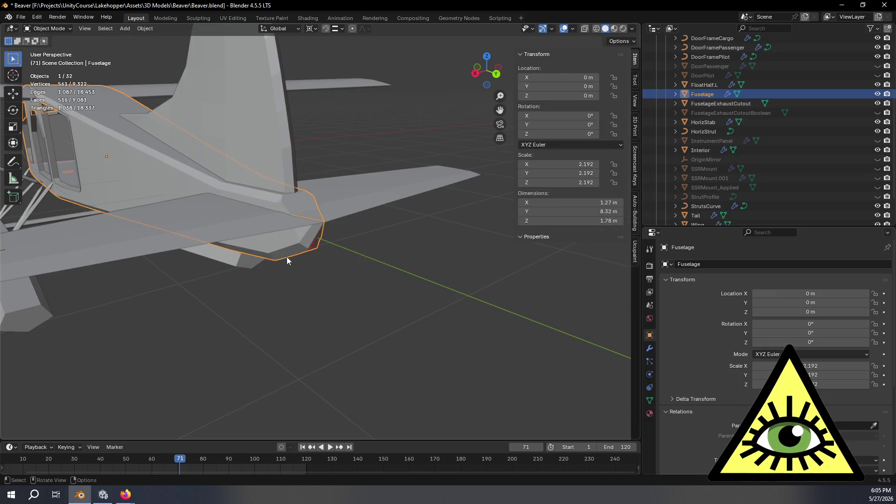
{"action": "left_click", "coordinate": [877, 94]}
{"action": "left_click", "coordinate": [878, 94]}
{"action": "left_click", "coordinate": [877, 94]}
{"action": "left_click", "coordinate": [878, 94]}
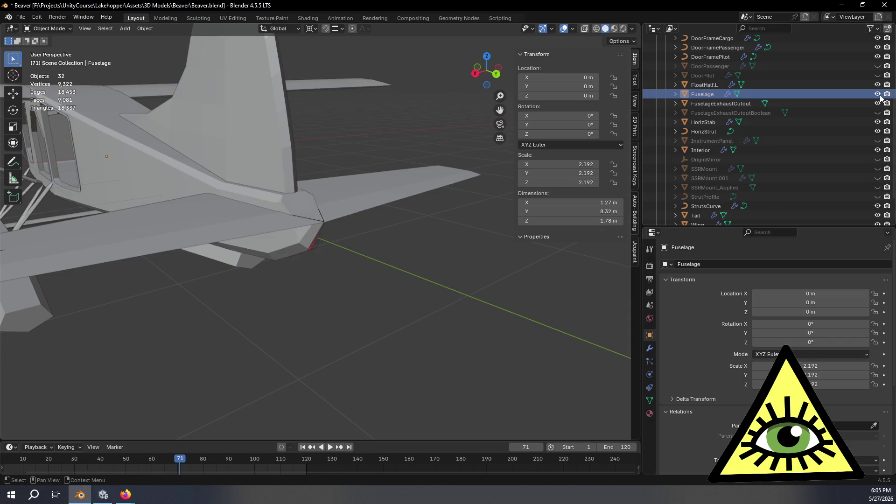
- Re-enter Edit Mode on the Fuselage to check the vertex at the tail edge corner
{"action": "left_click", "coordinate": [177, 180]}
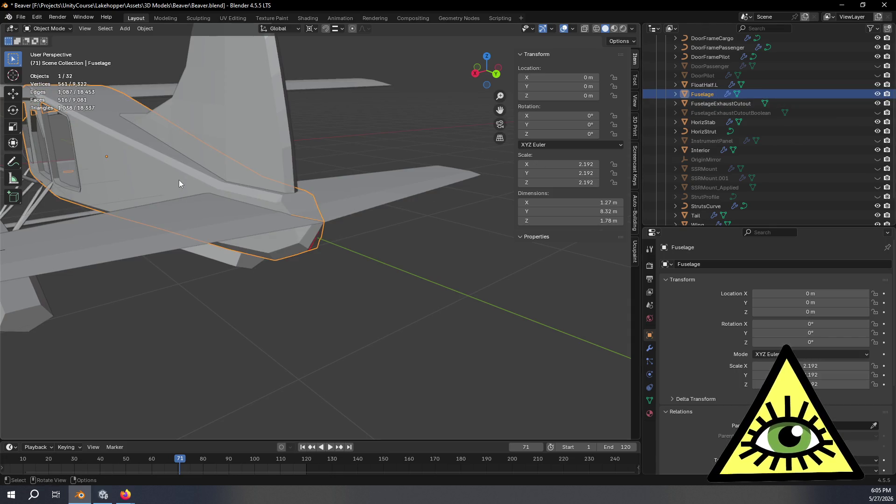
{"action": "key", "text": "Tab"}
{"action": "scroll", "coordinate": [368, 243], "scroll_direction": "up", "scroll_amount": 5}
{"action": "scroll", "coordinate": [368, 242], "scroll_direction": "up", "scroll_amount": 5}
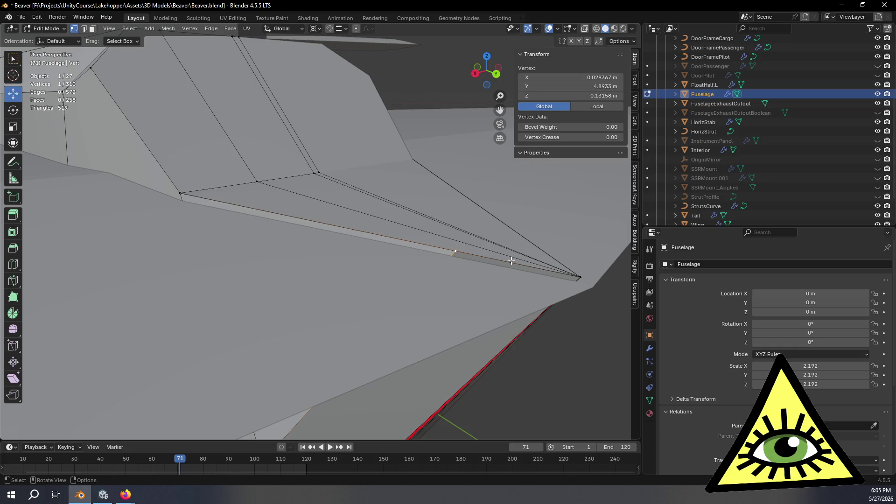
{"action": "left_click", "coordinate": [179, 192]}
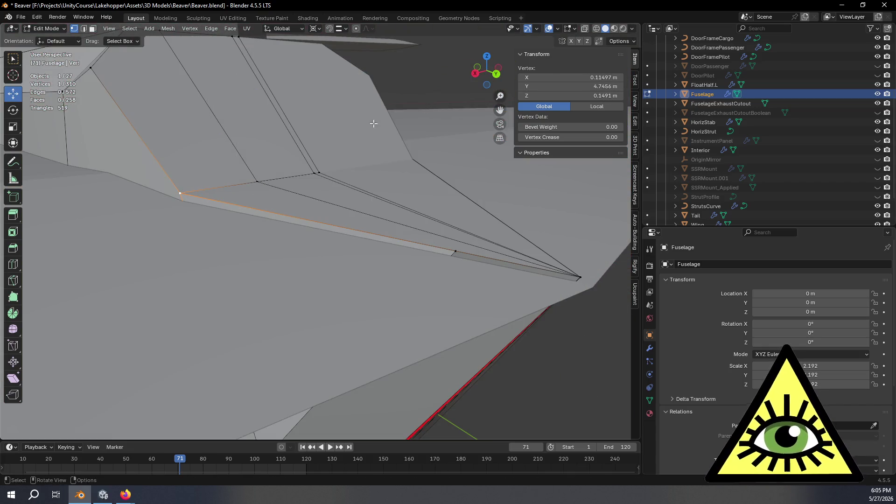
{"action": "scroll", "coordinate": [386, 119], "scroll_direction": "down", "scroll_amount": 3}
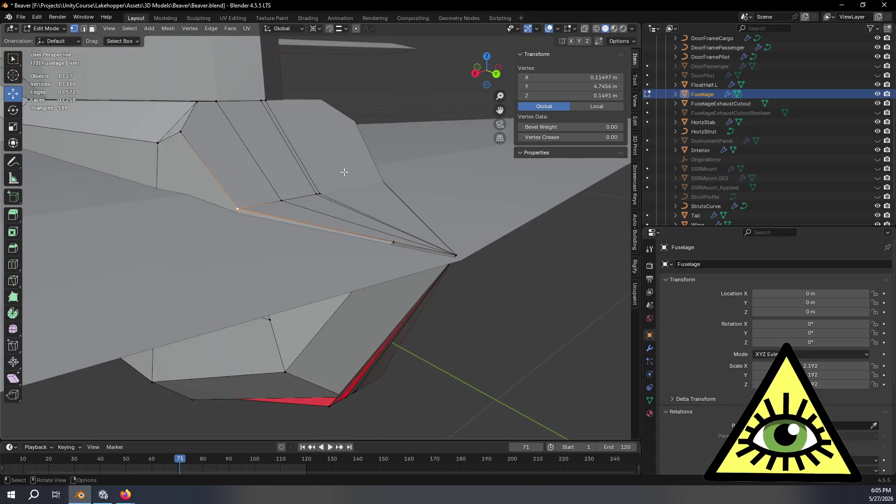
{"action": "left_click", "coordinate": [429, 350]}
{"action": "mouse_move", "coordinate": [422, 376]}
{"action": "middle_mouse_down"}
{"action": "mouse_move", "coordinate": [400, 367]}
{"action": "mouse_move", "coordinate": [436, 244]}
{"action": "mouse_move", "coordinate": [362, 244]}
{"action": "mouse_move", "coordinate": [376, 234]}
{"action": "mouse_move", "coordinate": [412, 254]}
{"action": "mouse_move", "coordinate": [392, 243]}
{"action": "mouse_move", "coordinate": [410, 240]}
{"action": "mouse_move", "coordinate": [446, 256]}
{"action": "mouse_move", "coordinate": [420, 276]}
{"action": "middle_mouse_up"}
- Return to Object Mode and switch to the left side view
{"action": "key", "text": "Tab"}
{"action": "key", "text": "grave"}
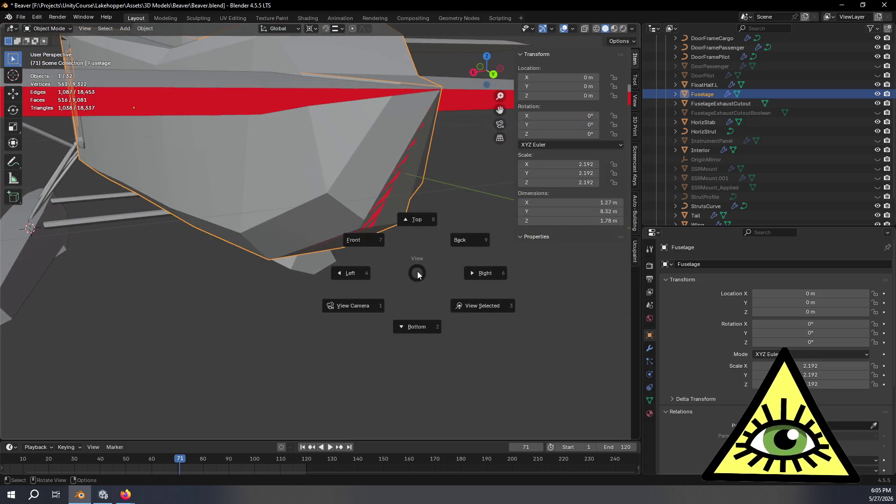
{"action": "left_click", "coordinate": [257, 331]}
{"action": "mouse_move", "coordinate": [272, 331]}
{"action": "middle_mouse_down"}
{"action": "mouse_move", "coordinate": [370, 356]}
{"action": "mouse_move", "coordinate": [359, 276]}
{"action": "mouse_move", "coordinate": [391, 262]}
{"action": "mouse_move", "coordinate": [415, 290]}
{"action": "mouse_move", "coordinate": [374, 298]}
{"action": "mouse_move", "coordinate": [402, 298]}
{"action": "mouse_move", "coordinate": [356, 273]}
{"action": "mouse_move", "coordinate": [368, 221]}
{"action": "mouse_move", "coordinate": [408, 315]}
{"action": "mouse_move", "coordinate": [332, 270]}
{"action": "mouse_move", "coordinate": [239, 293]}
{"action": "mouse_move", "coordinate": [214, 272]}
{"action": "mouse_move", "coordinate": [420, 252]}
{"action": "middle_mouse_up"}
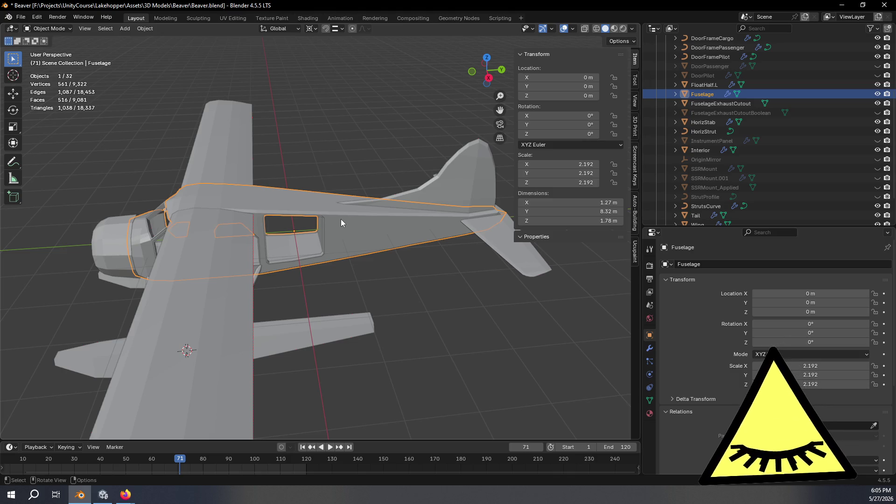
{"action": "mouse_move", "coordinate": [340, 219]}
{"action": "middle_mouse_down"}
{"action": "mouse_move", "coordinate": [349, 246]}
{"action": "mouse_move", "coordinate": [303, 226]}
{"action": "mouse_move", "coordinate": [359, 204]}
{"action": "mouse_move", "coordinate": [318, 217]}
{"action": "mouse_move", "coordinate": [347, 219]}
{"action": "mouse_move", "coordinate": [355, 181]}
{"action": "mouse_move", "coordinate": [350, 200]}
{"action": "mouse_move", "coordinate": [363, 203]}
{"action": "mouse_move", "coordinate": [312, 130]}
{"action": "mouse_move", "coordinate": [429, 212]}
{"action": "mouse_move", "coordinate": [435, 228]}
{"action": "mouse_move", "coordinate": [421, 238]}
{"action": "mouse_move", "coordinate": [309, 205]}
{"action": "mouse_move", "coordinate": [293, 211]}
{"action": "mouse_move", "coordinate": [387, 220]}
{"action": "mouse_move", "coordinate": [341, 215]}
{"action": "middle_mouse_up"}
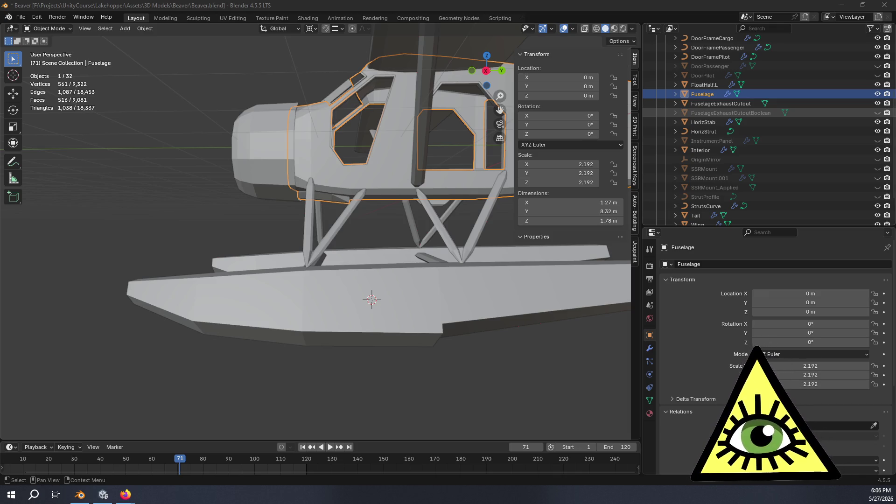
- Browse the DuckDuckGo DHC-2 Beaver reference photos in Firefox
{"action": "key", "text": "alt+Tab"}
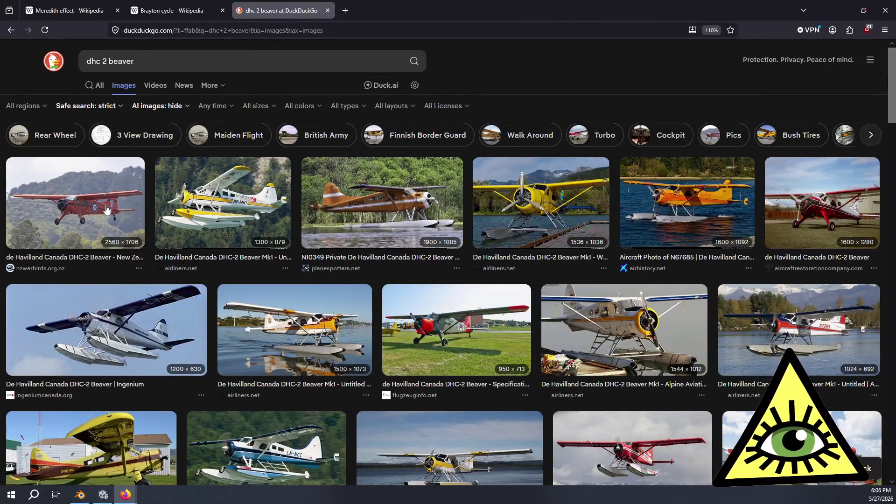
{"action": "left_click", "coordinate": [107, 209]}
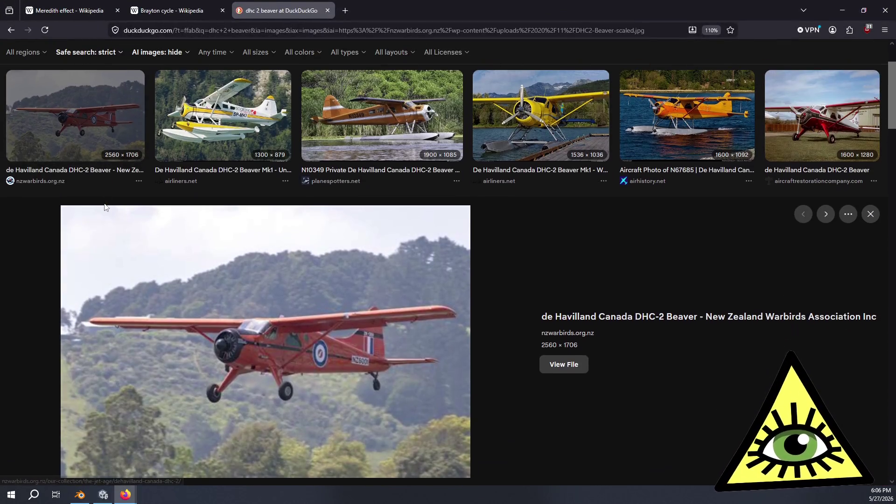
{"action": "key", "text": "Right"}
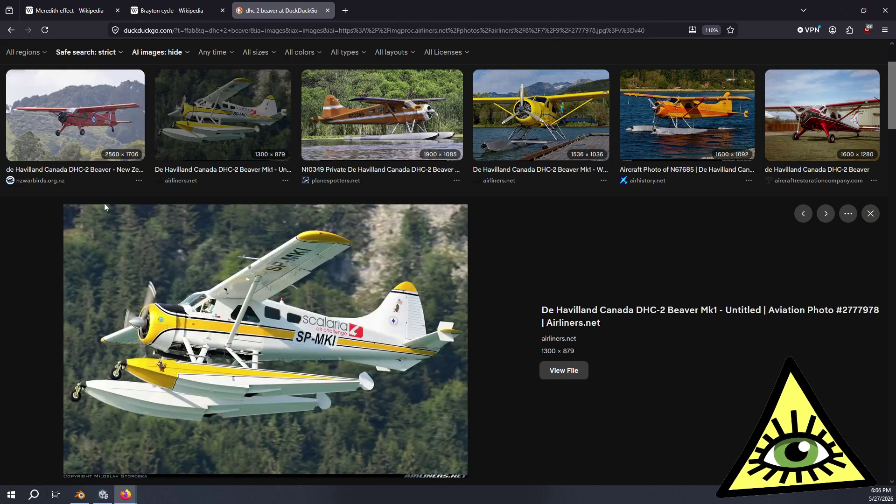
{"action": "key", "text": "Right"}
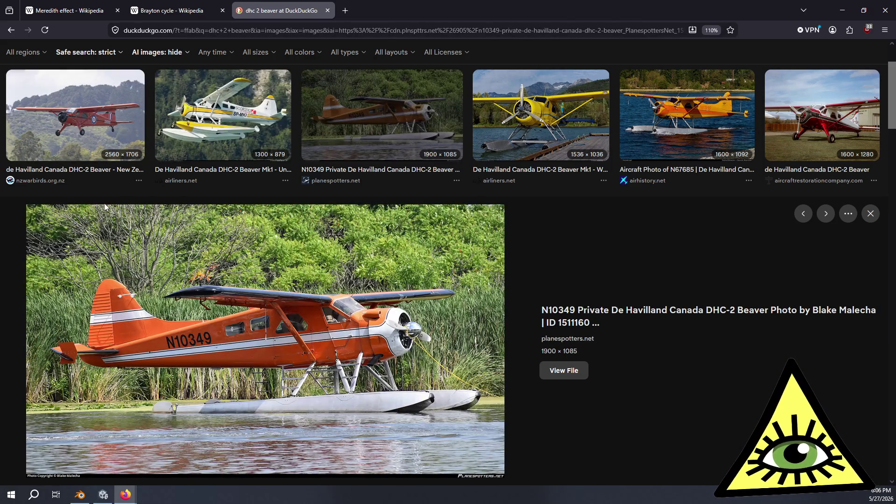
{"action": "key", "text": "Right"}
{"action": "key", "text": "Right"}
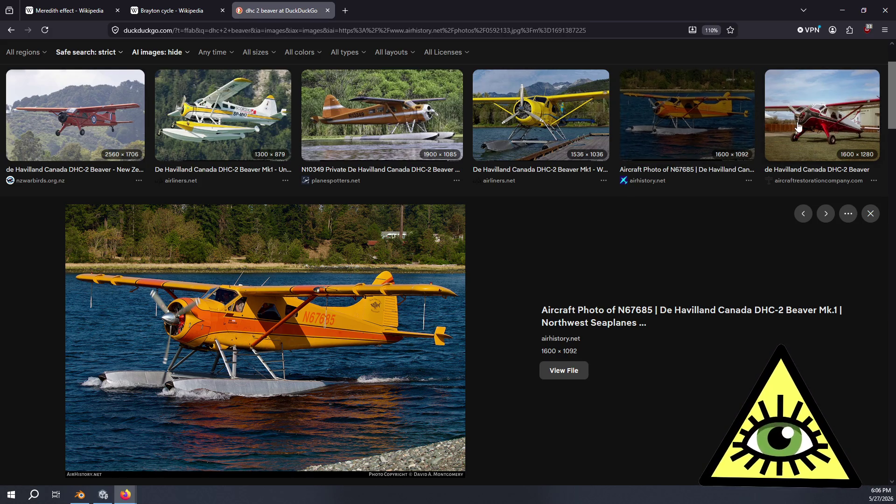
- Enlarge the red Beaver photo, close the DuckDuckGo tab and return to Blender
{"action": "left_click", "coordinate": [766, 135]}
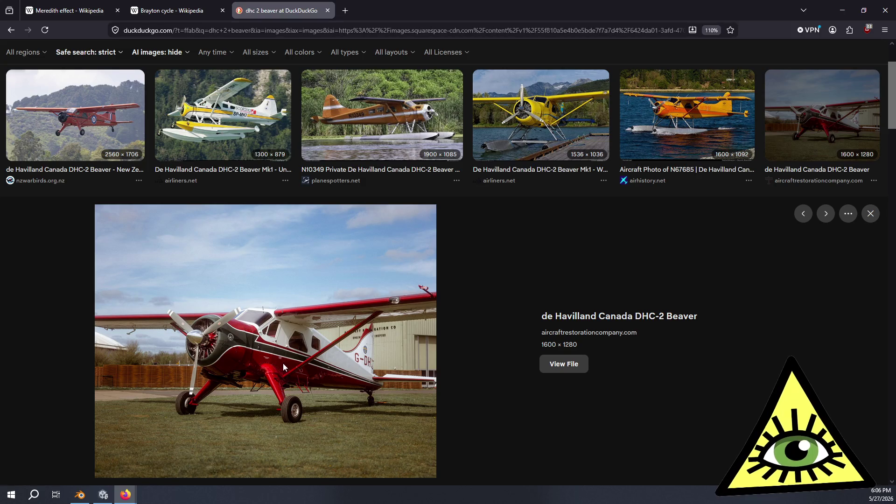
{"action": "scroll", "coordinate": [284, 362], "scroll_direction": "down", "scroll_amount": 2}
{"action": "scroll", "coordinate": [285, 360], "scroll_direction": "down", "scroll_amount": 5}
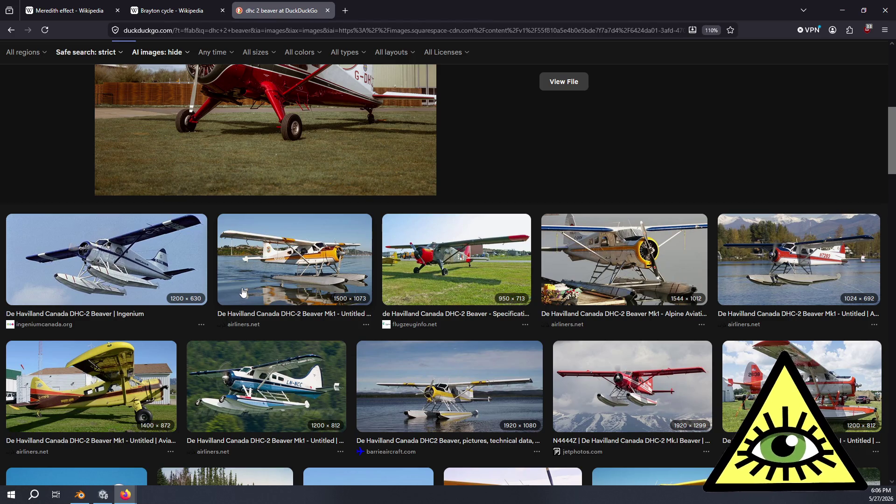
{"action": "scroll", "coordinate": [251, 296], "scroll_direction": "down", "scroll_amount": 3}
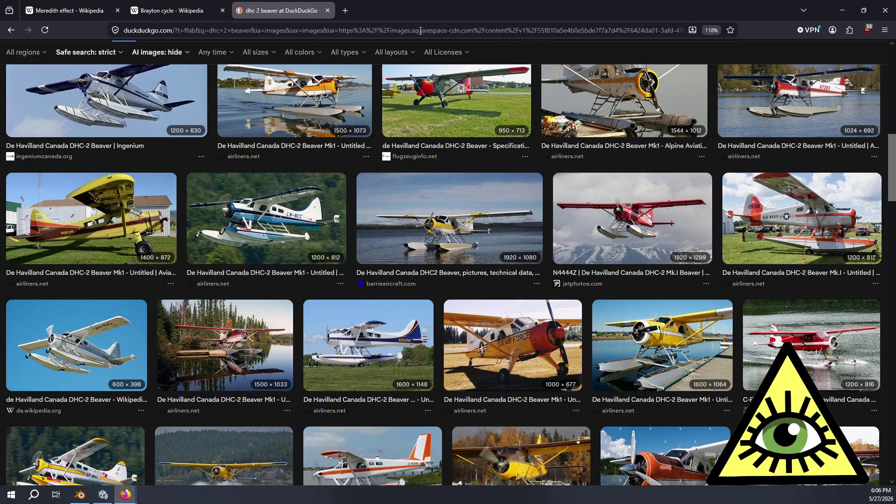
{"action": "left_click", "coordinate": [327, 10]}
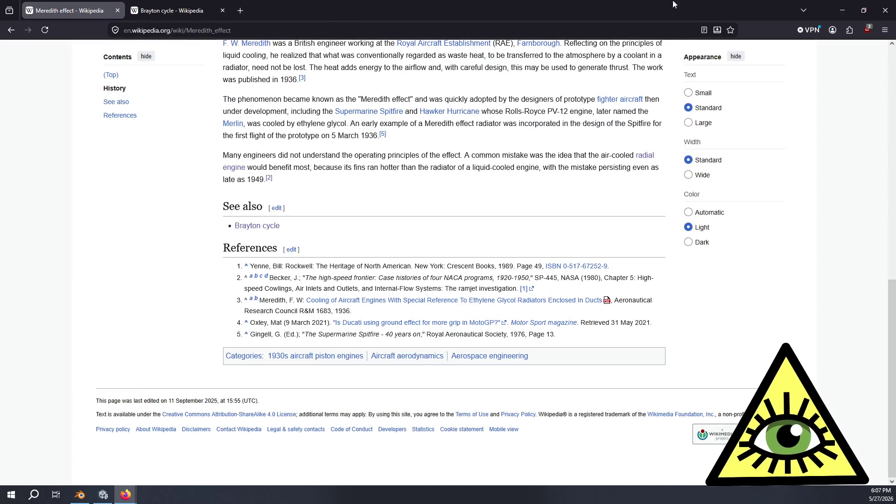
{"action": "left_click", "coordinate": [877, 13]}
{"action": "mouse_move", "coordinate": [463, 253]}
{"action": "middle_mouse_down"}
{"action": "mouse_move", "coordinate": [385, 258]}
{"action": "mouse_move", "coordinate": [452, 242]}
{"action": "mouse_move", "coordinate": [470, 261]}
{"action": "mouse_move", "coordinate": [430, 283]}
{"action": "mouse_move", "coordinate": [383, 281]}
{"action": "middle_mouse_up"}
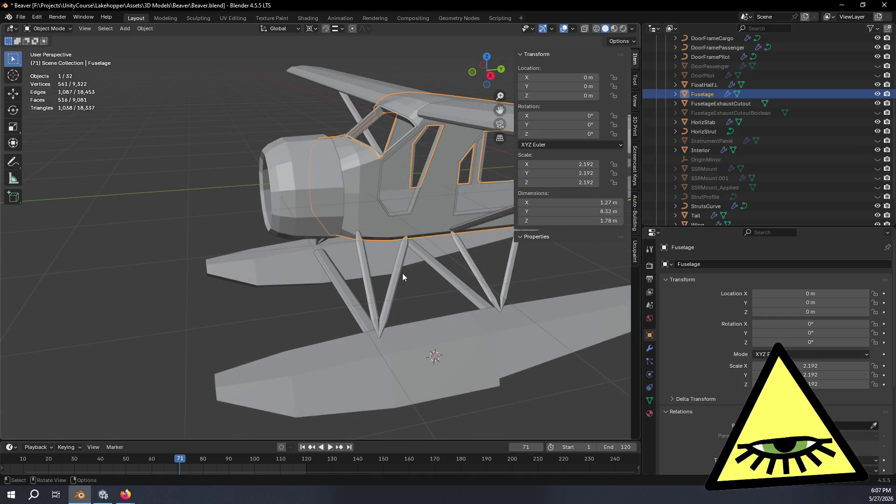
- Zoom and orbit to a front-quarter view of the floatplane
{"action": "scroll", "coordinate": [389, 260], "scroll_direction": "down", "scroll_amount": 4}
{"action": "mouse_move", "coordinate": [414, 266]}
{"action": "middle_mouse_down"}
{"action": "mouse_move", "coordinate": [416, 312]}
{"action": "mouse_move", "coordinate": [464, 283]}
{"action": "mouse_move", "coordinate": [461, 274]}
{"action": "mouse_move", "coordinate": [344, 305]}
{"action": "mouse_move", "coordinate": [300, 295]}
{"action": "mouse_move", "coordinate": [297, 305]}
{"action": "mouse_move", "coordinate": [314, 313]}
{"action": "mouse_move", "coordinate": [356, 237]}
{"action": "mouse_move", "coordinate": [315, 276]}
{"action": "mouse_move", "coordinate": [469, 277]}
{"action": "mouse_move", "coordinate": [537, 262]}
{"action": "mouse_move", "coordinate": [531, 252]}
{"action": "mouse_move", "coordinate": [394, 272]}
{"action": "mouse_move", "coordinate": [282, 243]}
{"action": "mouse_move", "coordinate": [383, 278]}
{"action": "mouse_move", "coordinate": [418, 261]}
{"action": "middle_mouse_up"}
{"action": "scroll", "coordinate": [317, 320], "scroll_direction": "up", "scroll_amount": 5}
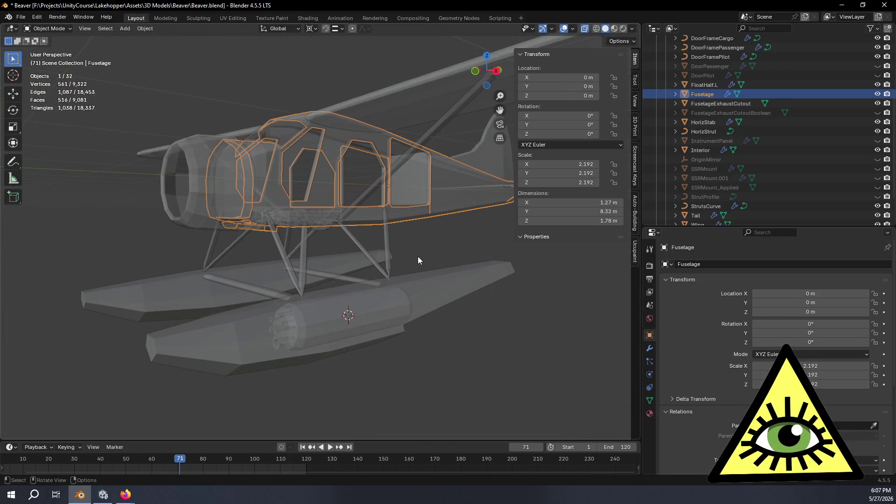
{"action": "left_click", "coordinate": [418, 260]}
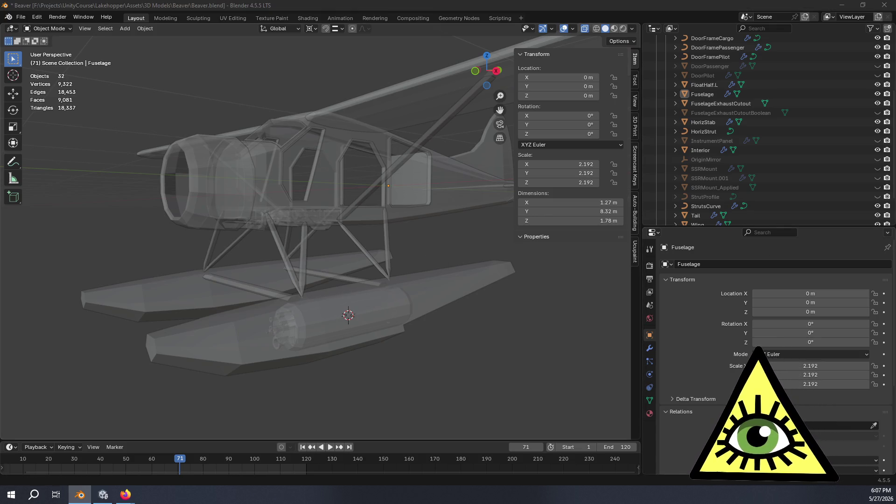
{"action": "mouse_move", "coordinate": [583, 270]}
{"action": "middle_mouse_down"}
{"action": "mouse_move", "coordinate": [345, 268]}
{"action": "mouse_move", "coordinate": [377, 240]}
{"action": "mouse_move", "coordinate": [452, 261]}
{"action": "mouse_move", "coordinate": [509, 302]}
{"action": "mouse_move", "coordinate": [444, 346]}
{"action": "mouse_move", "coordinate": [490, 372]}
{"action": "mouse_move", "coordinate": [532, 328]}
{"action": "mouse_move", "coordinate": [359, 336]}
{"action": "mouse_move", "coordinate": [355, 312]}
{"action": "middle_mouse_up"}
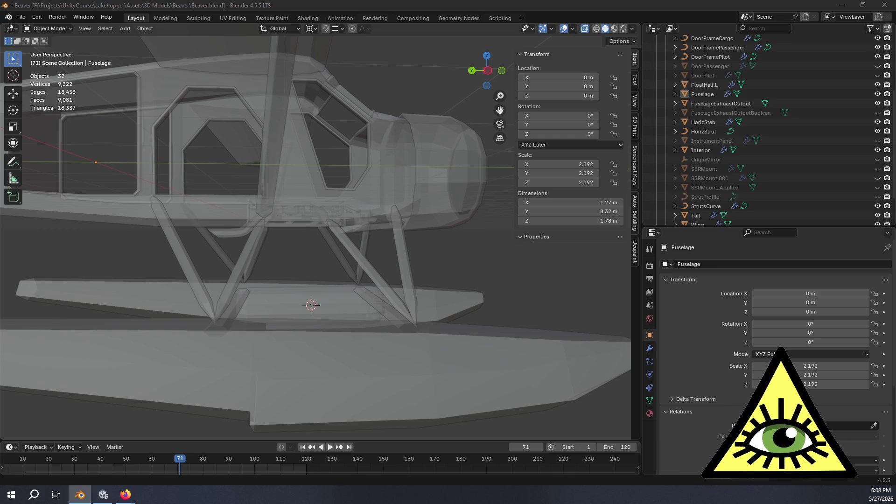
{"action": "scroll", "coordinate": [399, 374], "scroll_direction": "down", "scroll_amount": 1}
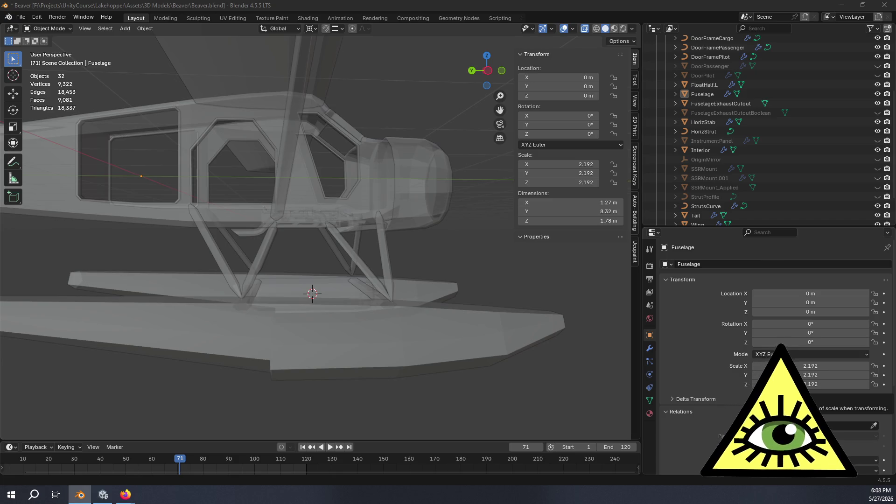
{"action": "middle_click_drag", "start_coordinate": [416, 372], "coordinate": [455, 376]}
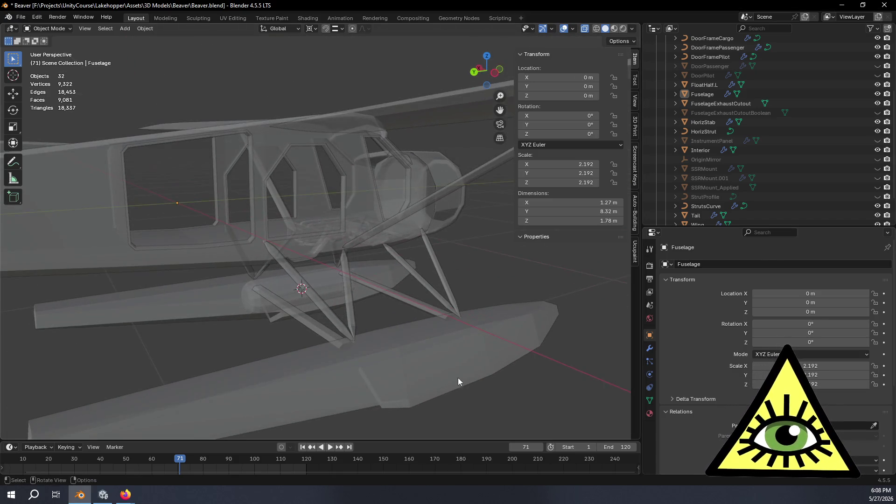